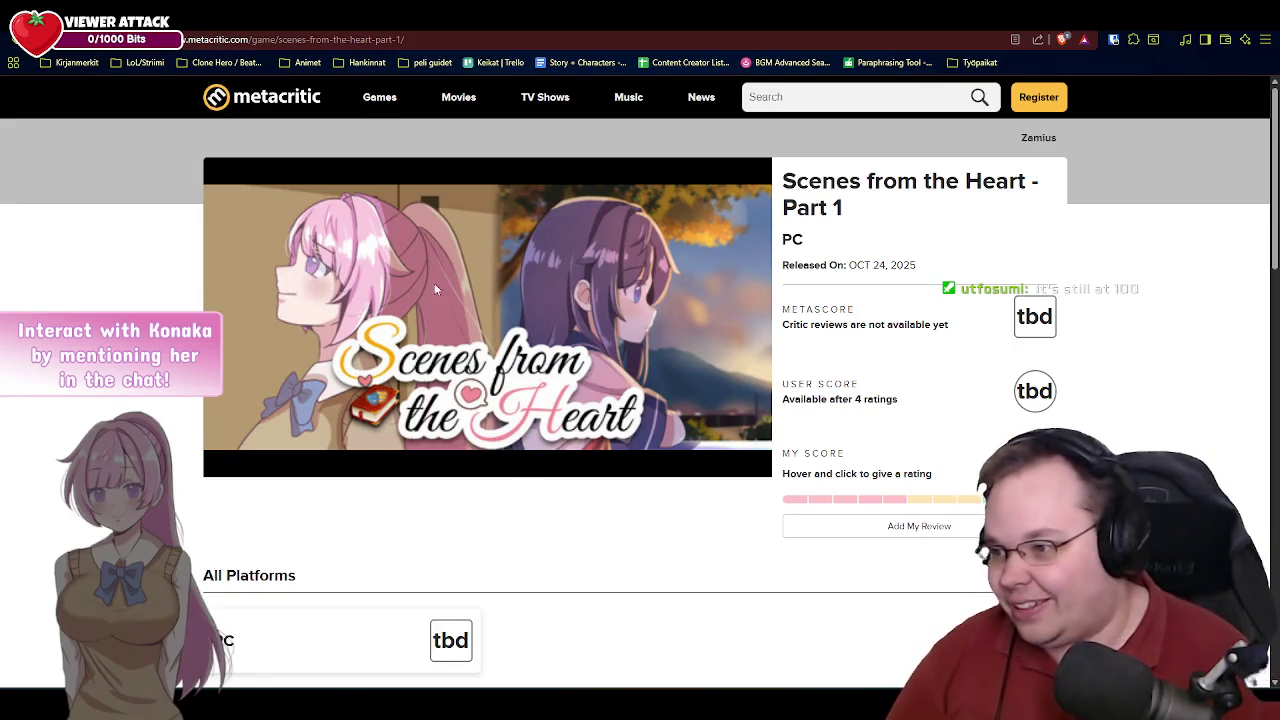
# Expand the Scenes from the Heart - Part 1 summary with READ MORE, then return to the page top.
pyautogui.scroll(-3, 766, 488)
pyautogui.scroll(-2, 1093, 430)
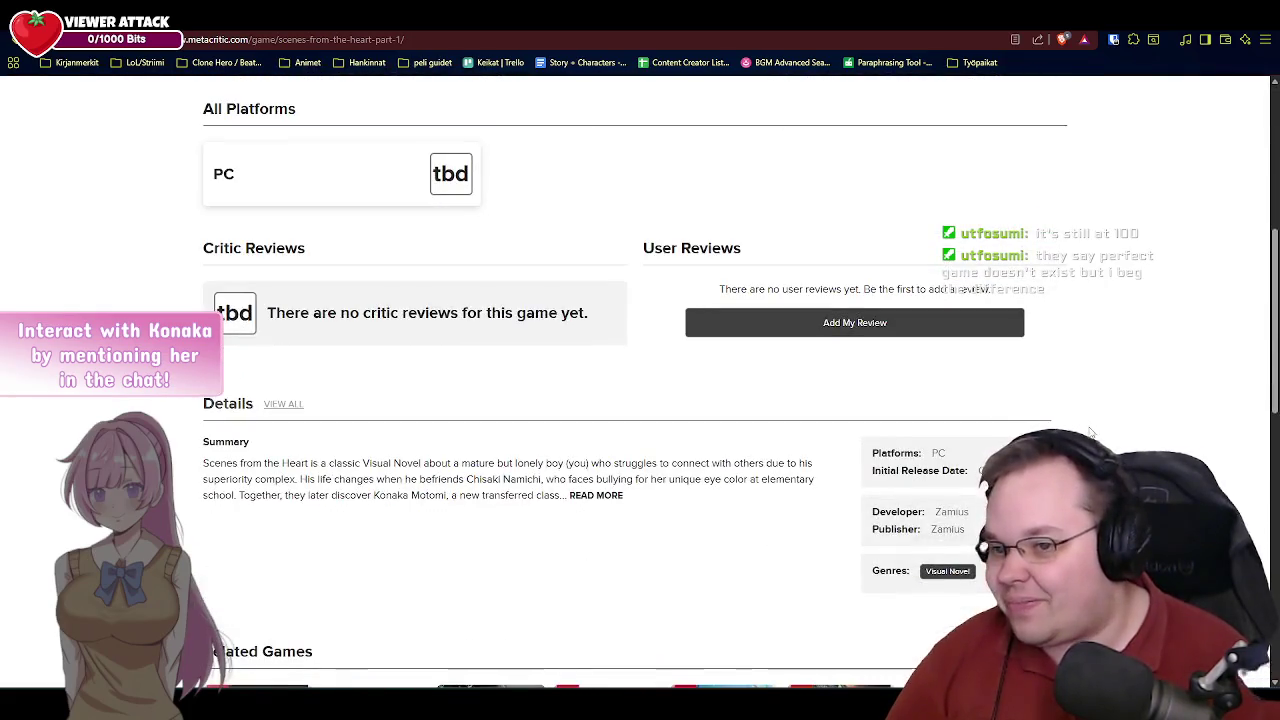
pyautogui.scroll(-1, 1093, 430)
pyautogui.scroll(-1, 1093, 430)
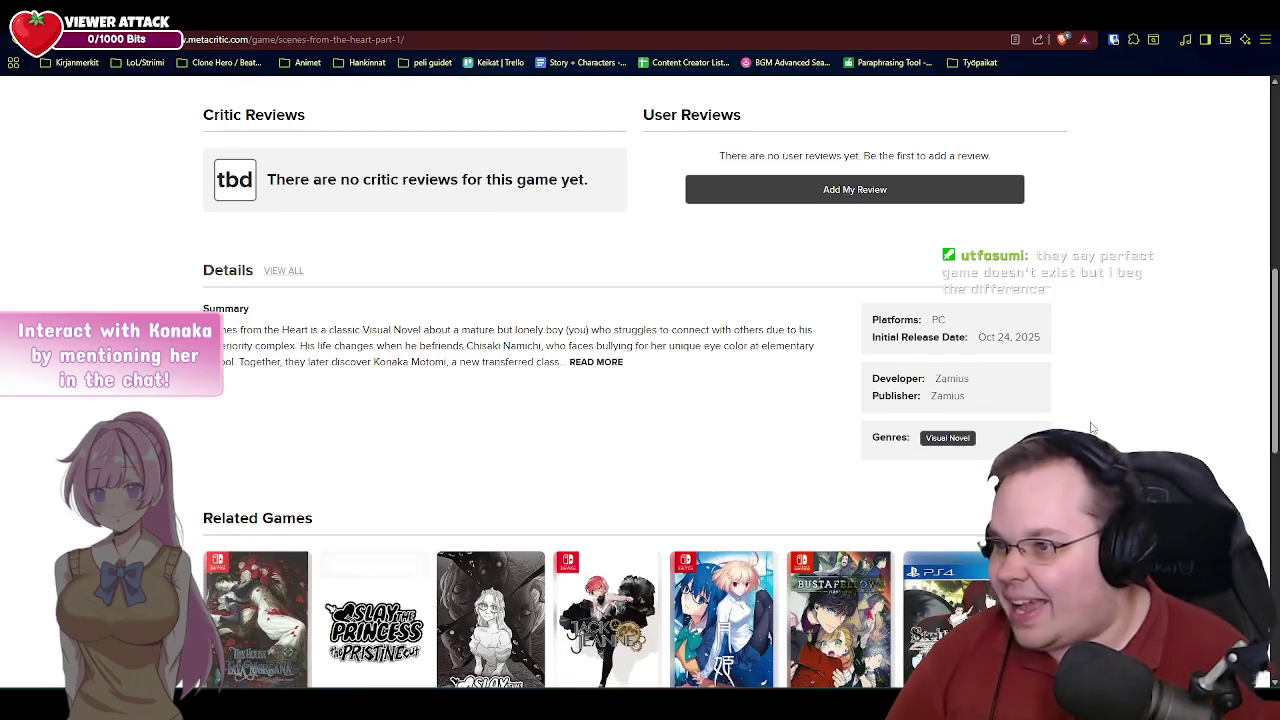
pyautogui.click(576, 362)
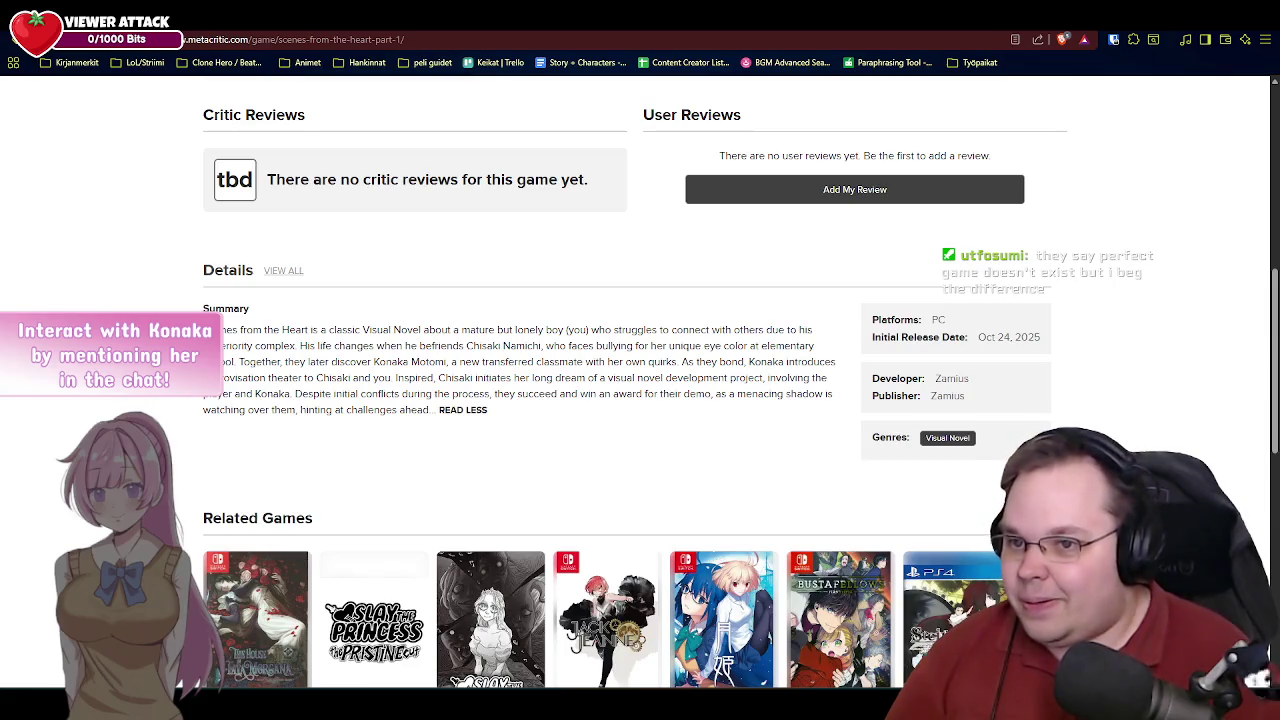
pyautogui.scroll(-2, 1097, 427)
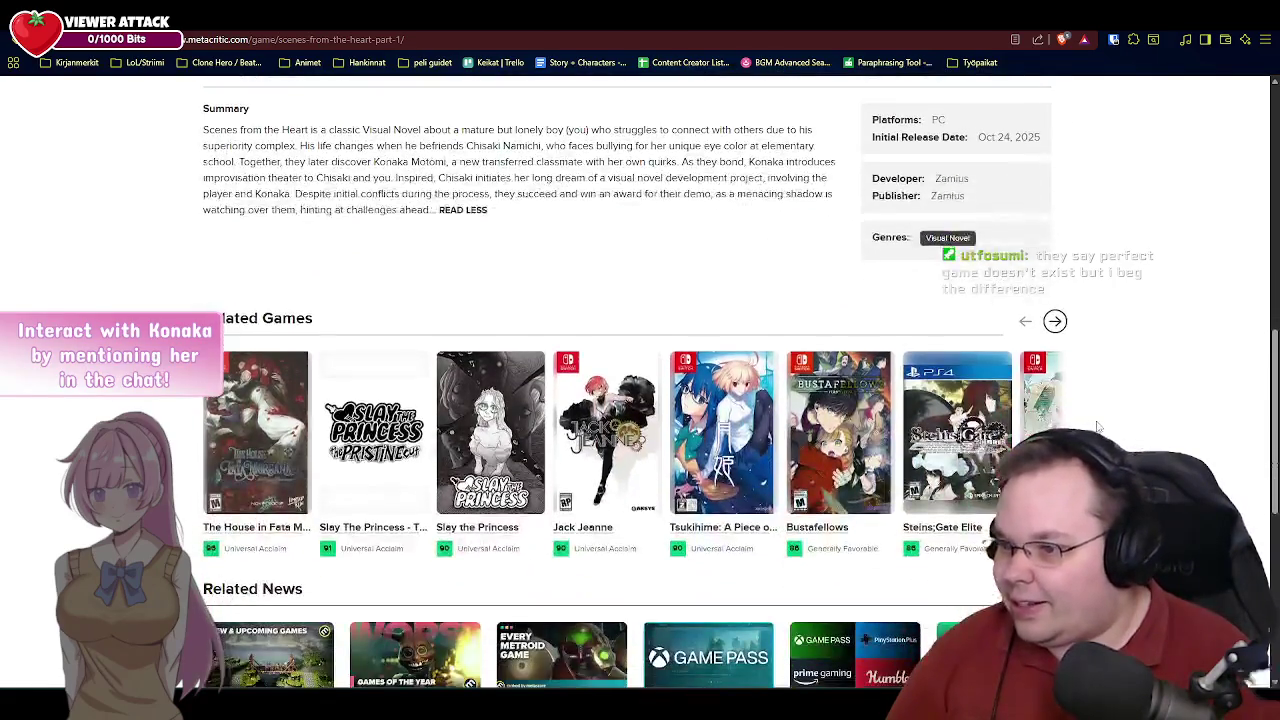
pyautogui.scroll(-5, 1097, 427)
pyautogui.scroll(7, 1100, 430)
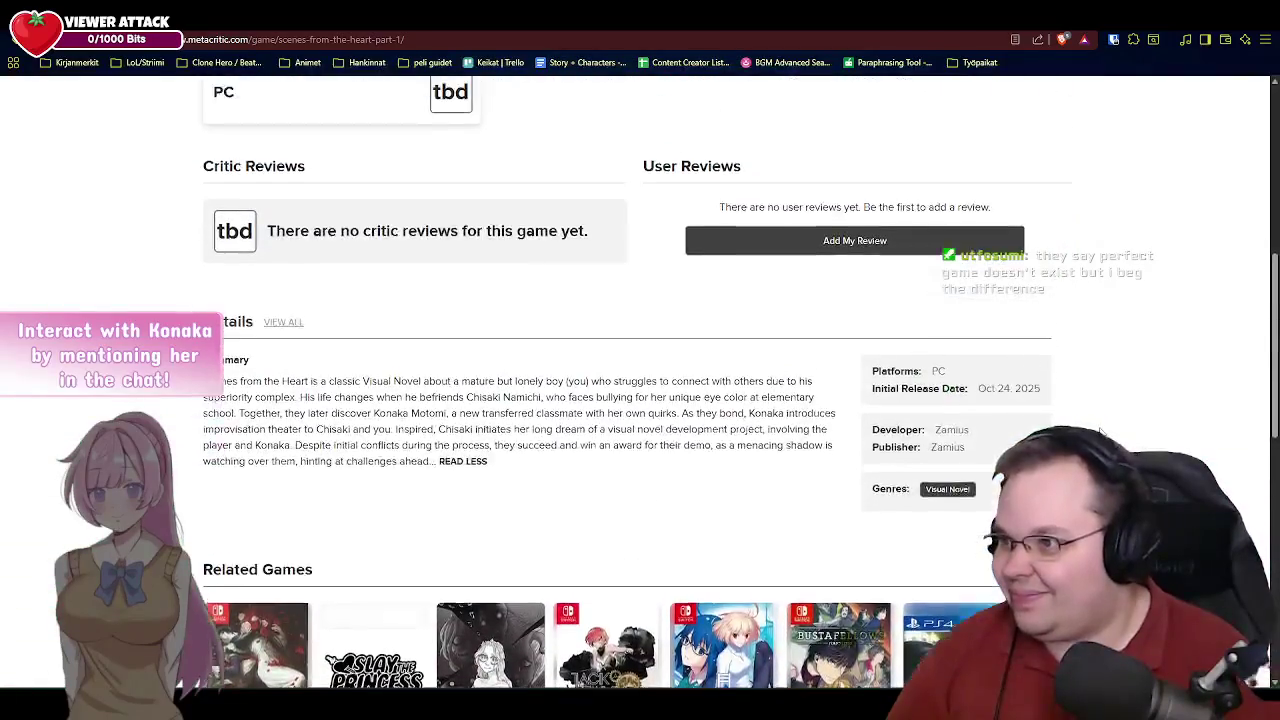
pyautogui.scroll(2, 1100, 430)
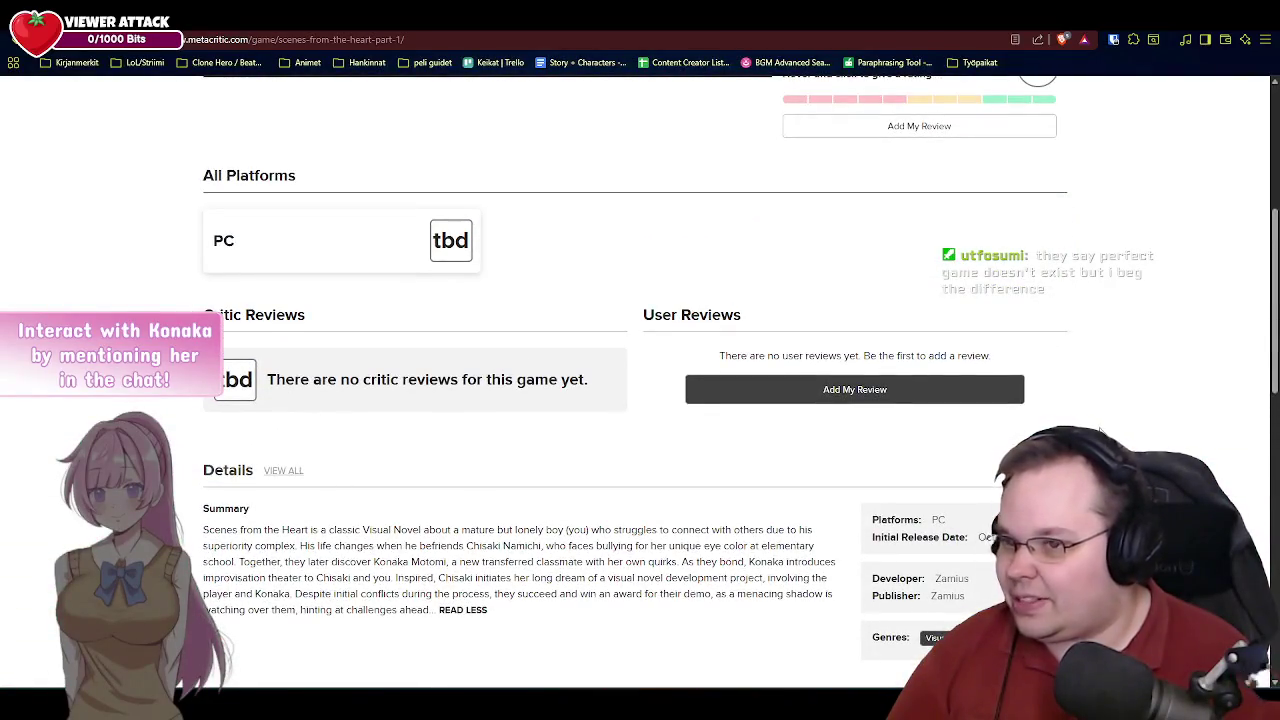
pyautogui.scroll(3, 1100, 430)
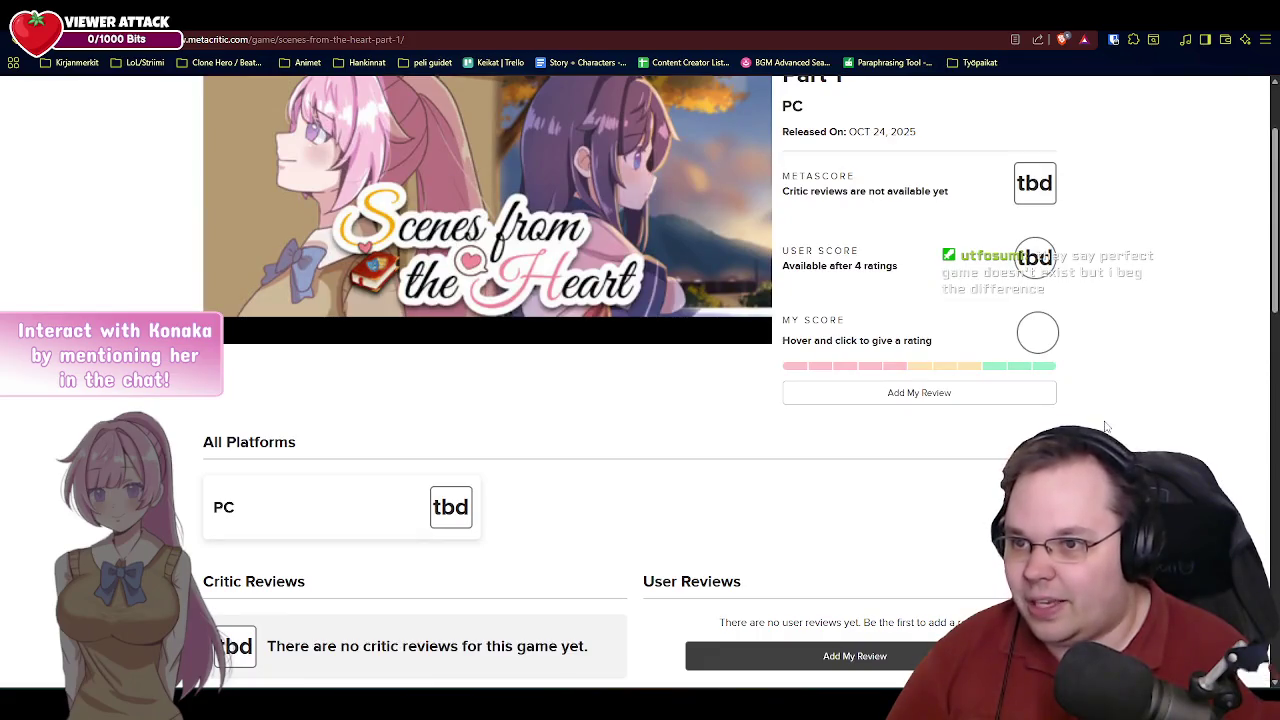
pyautogui.scroll(2, 1112, 432)
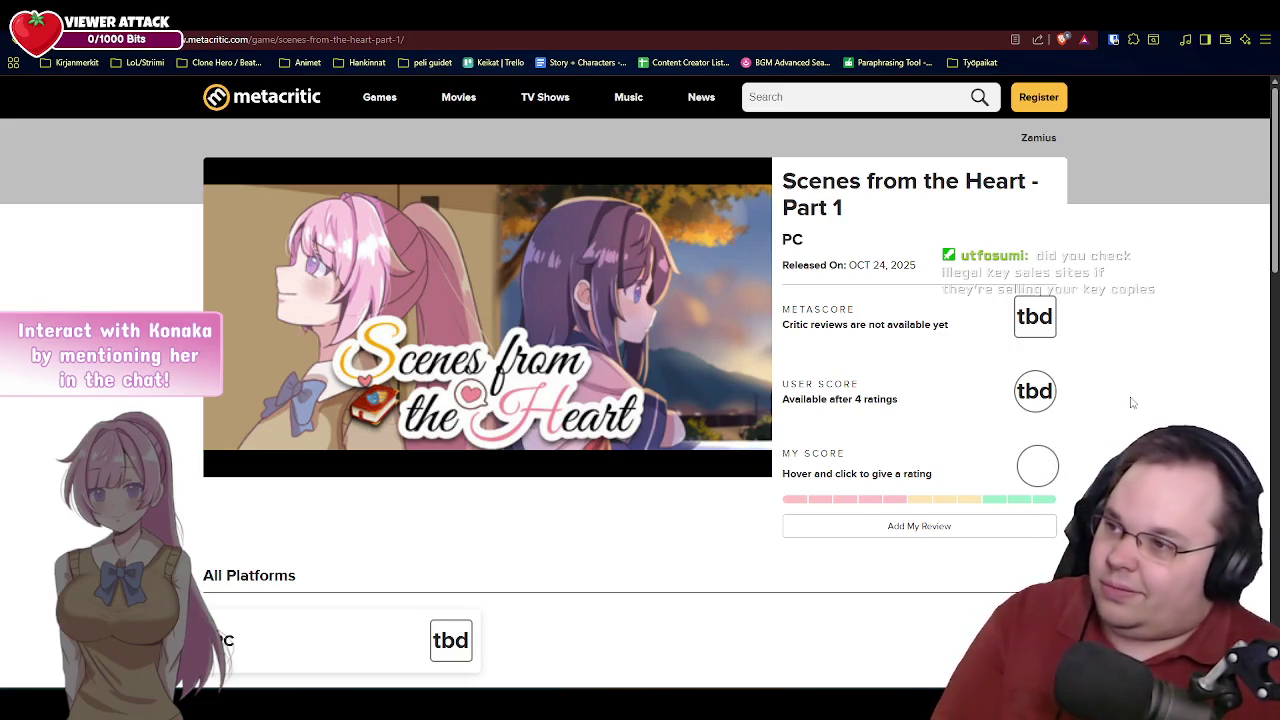
# Switch to the YouTube tab with the Pokémon Emerald remix album video.
pyautogui.hotkey('ctrl', 'Tab')
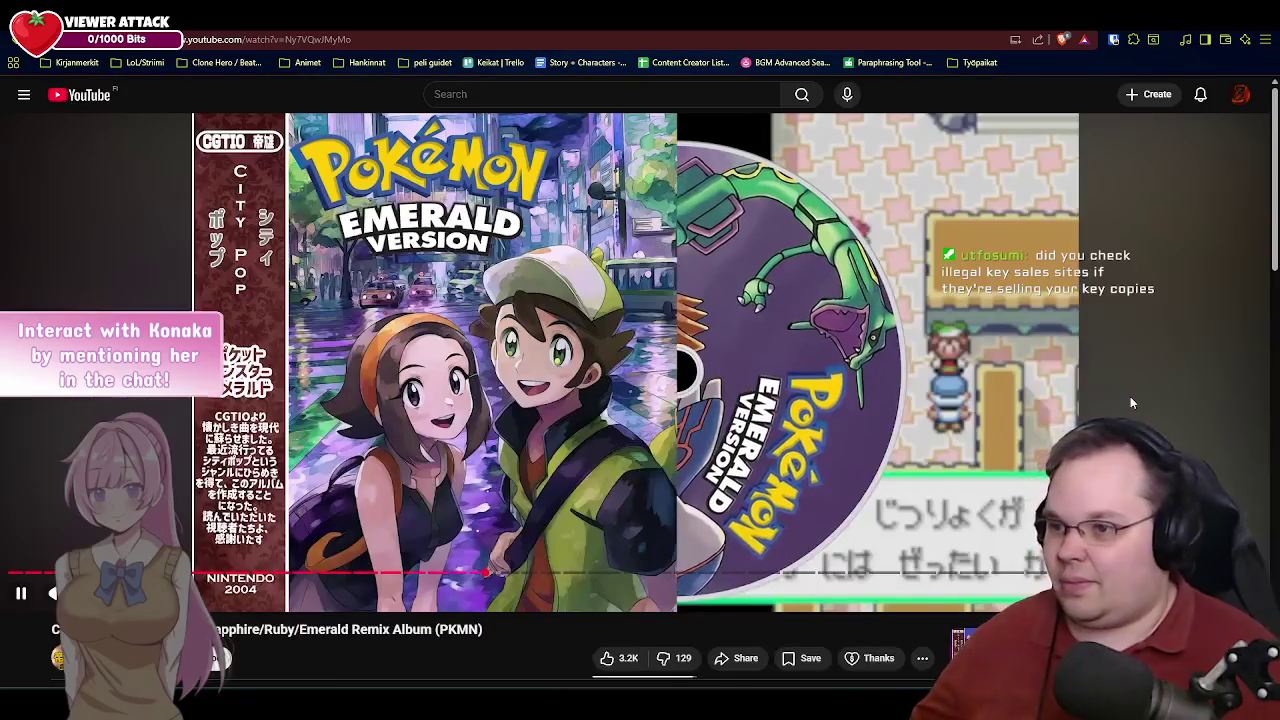
# Bring the RPG Maker XP map editor back in front of the browser.
pyautogui.hotkey('alt', 'Tab')
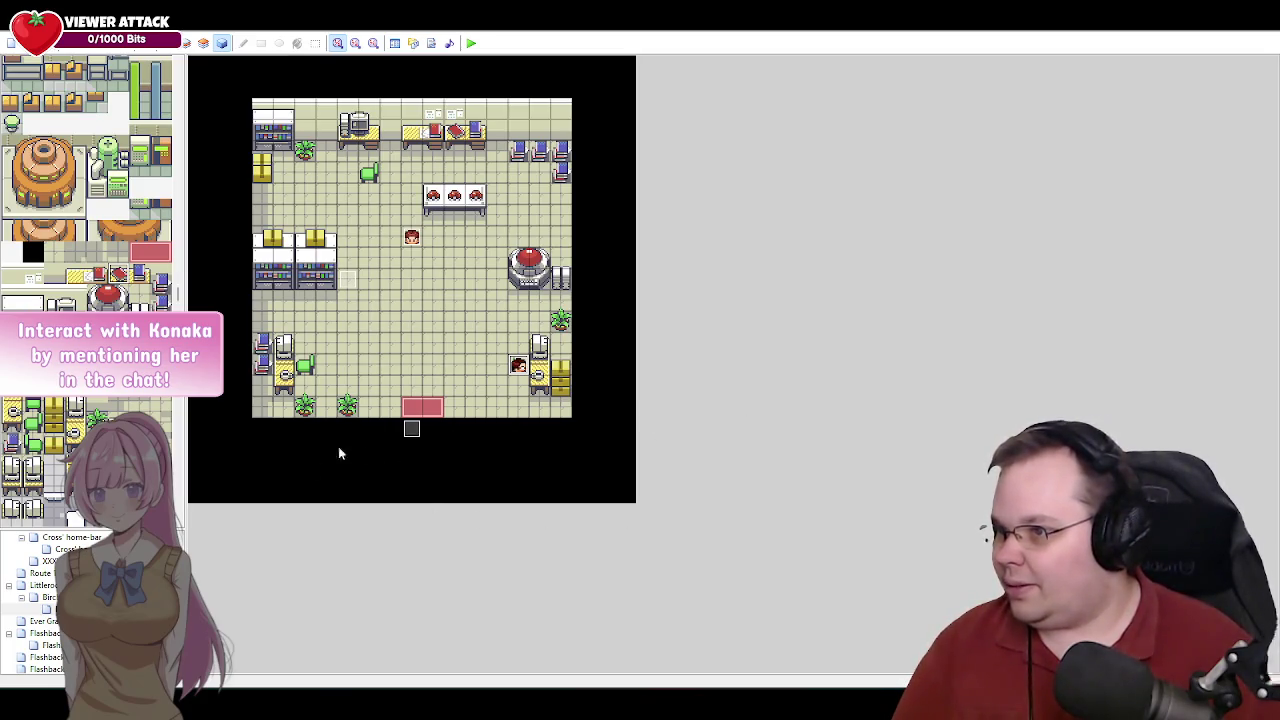
# Look at the Cross' home interior in the map tree, then open the Oldale Town map.
pyautogui.click(45, 585)
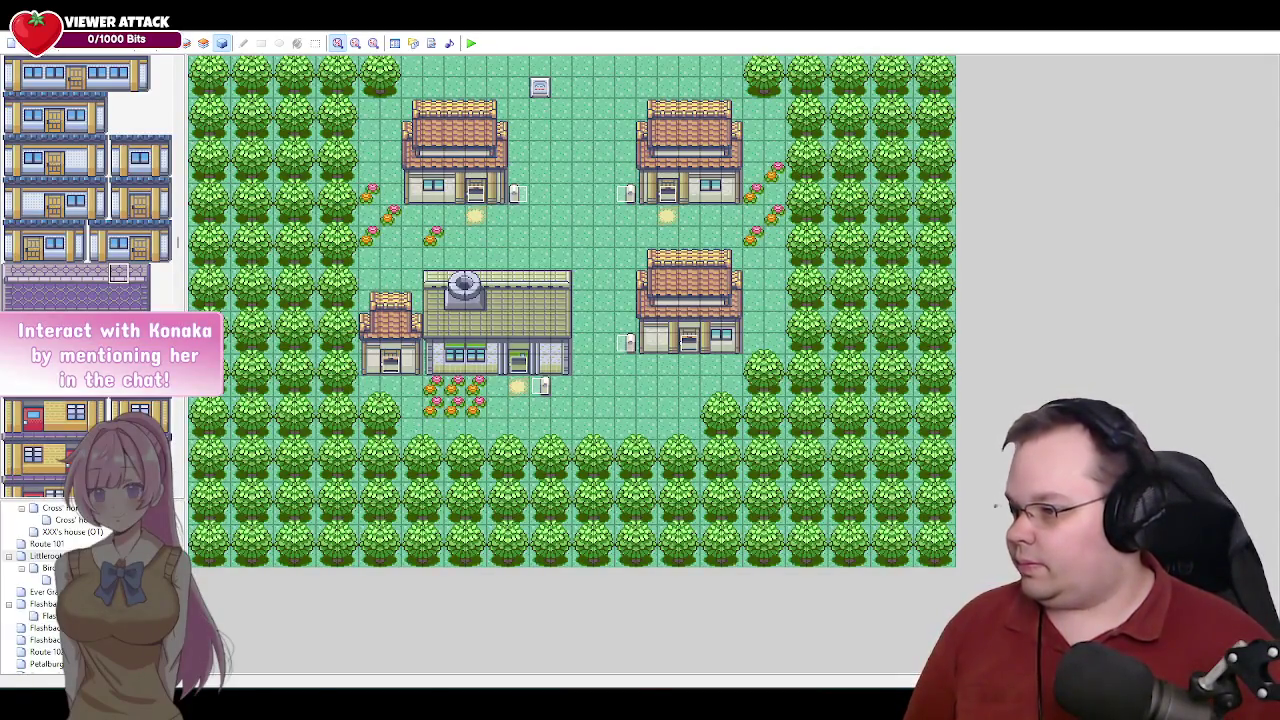
pyautogui.scroll(1, 40, 590)
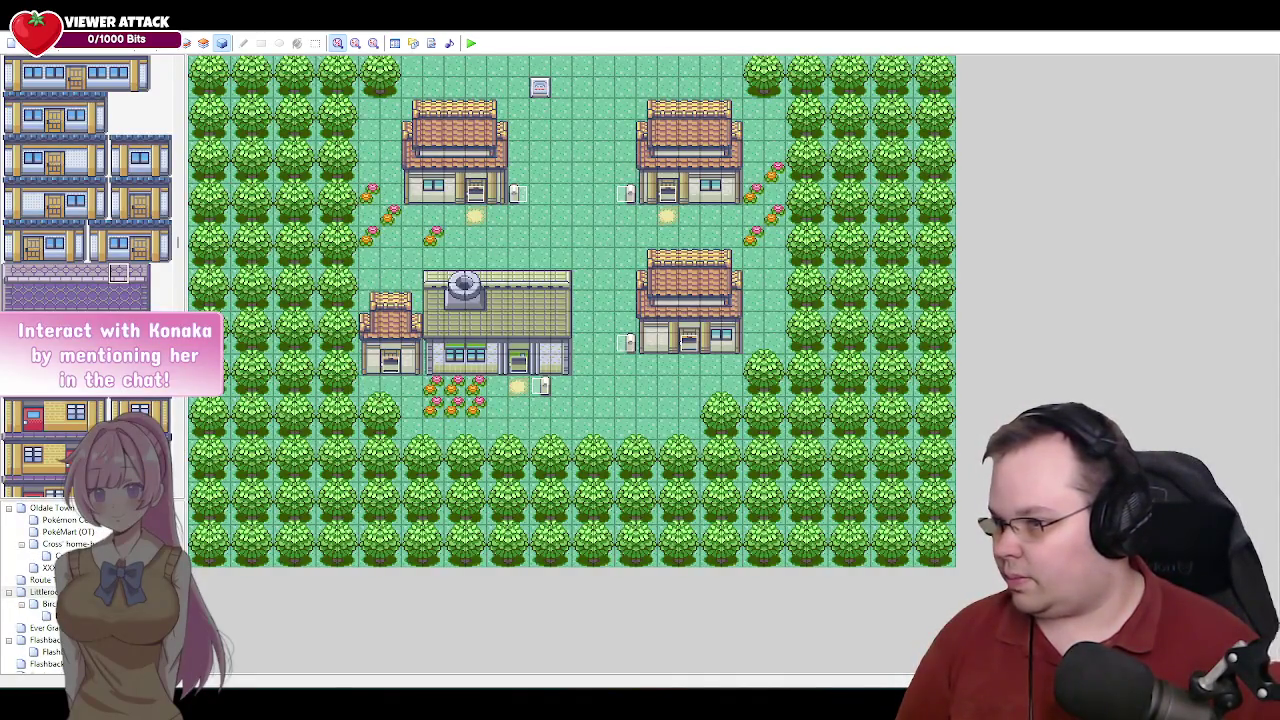
pyautogui.click(80, 544)
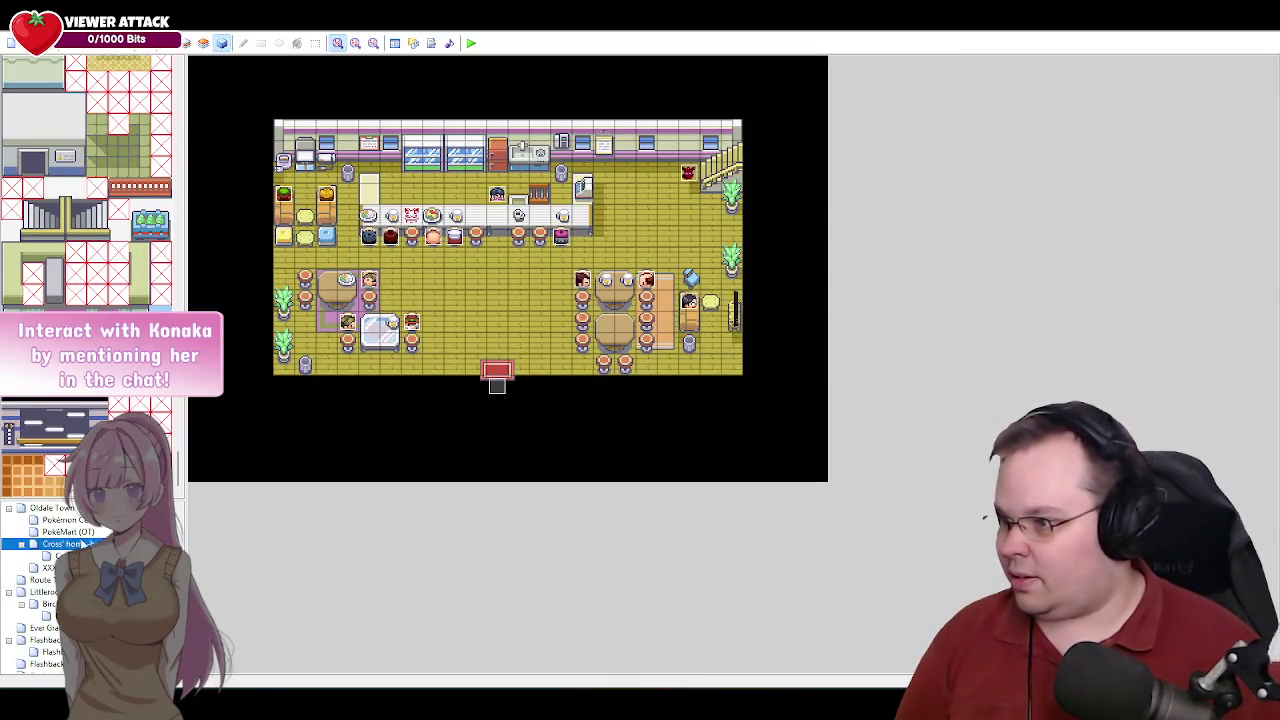
pyautogui.click(57, 508)
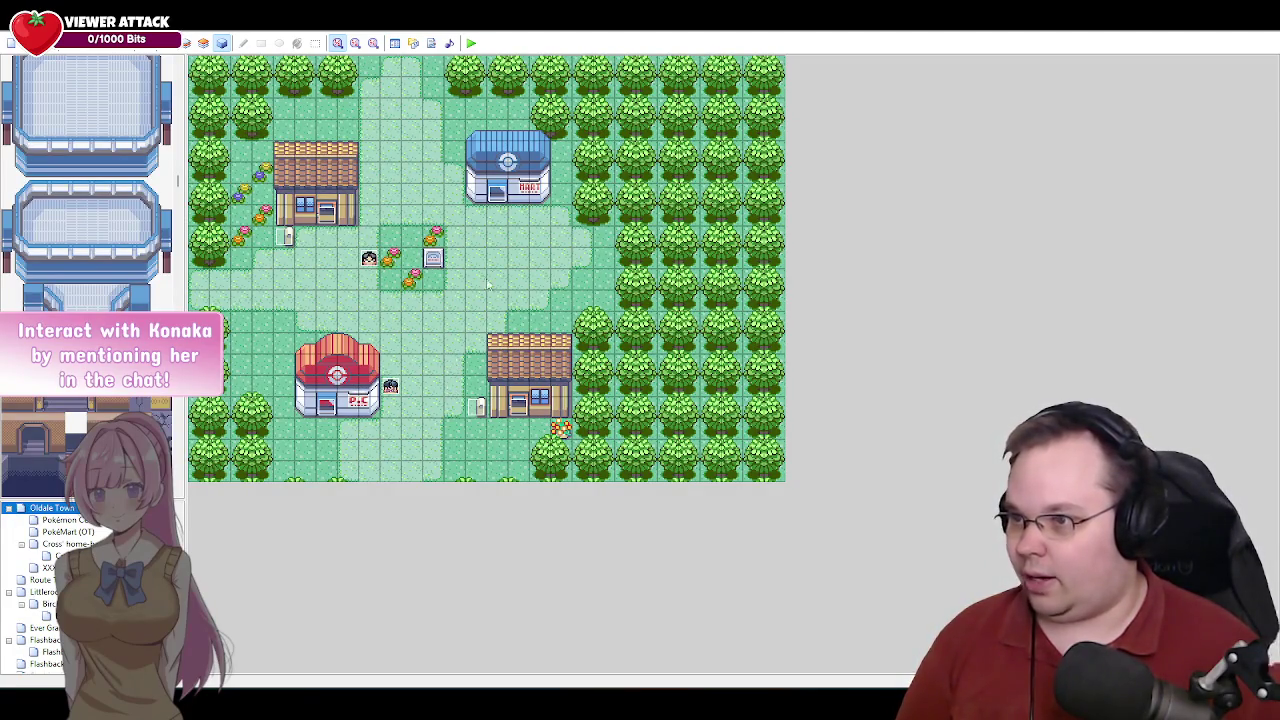
# Pause the YouTube remix music and launch the game playtest.
pyautogui.click(471, 43)
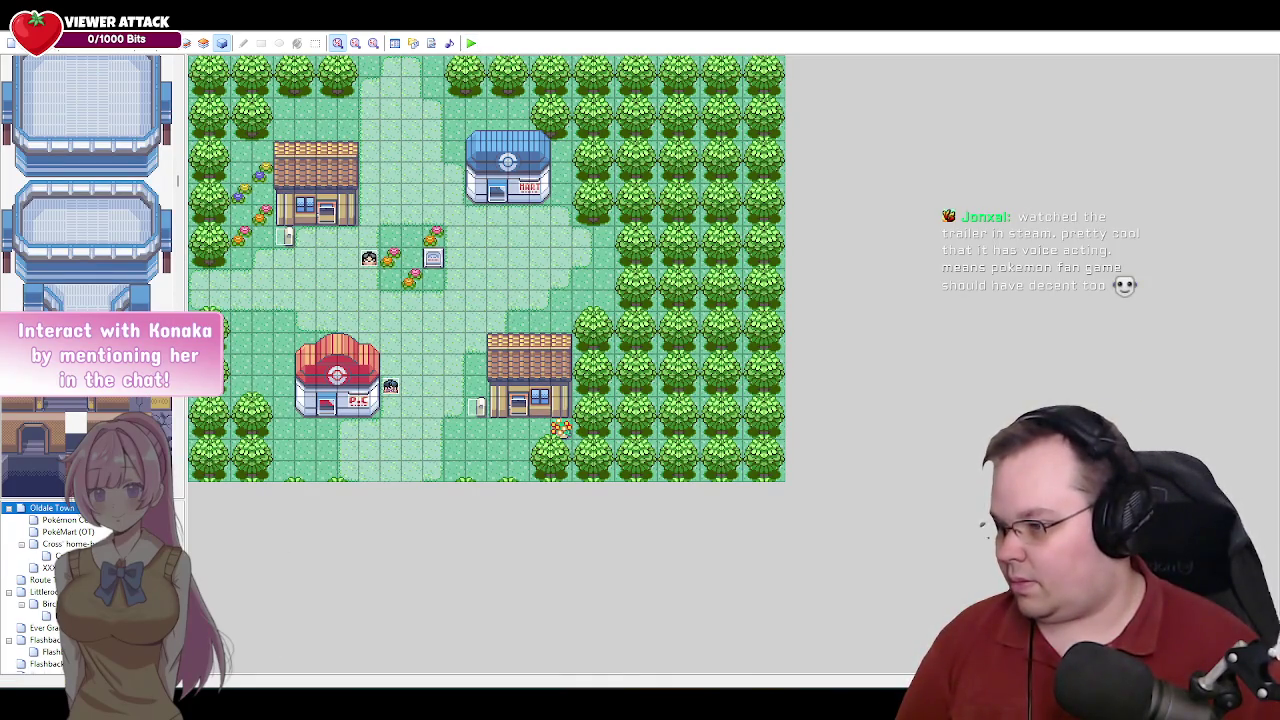
pyautogui.click(244, 630)
pyautogui.press('k')
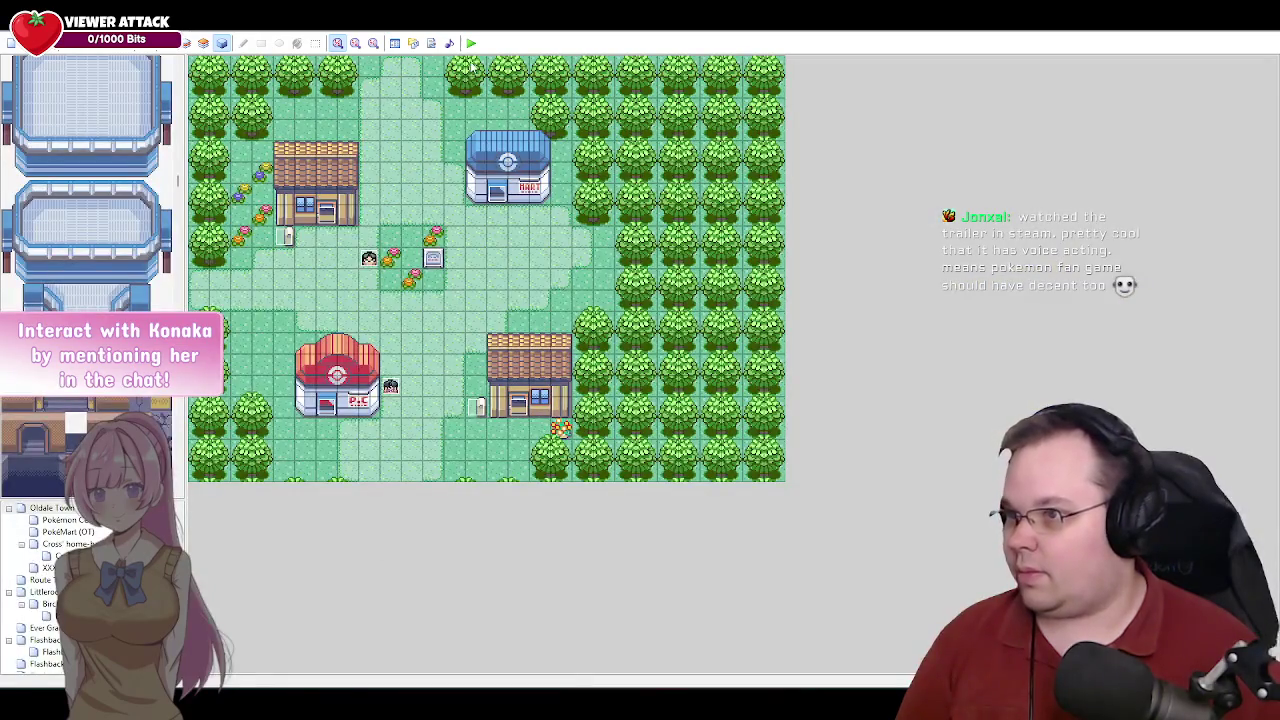
pyautogui.click(471, 43)
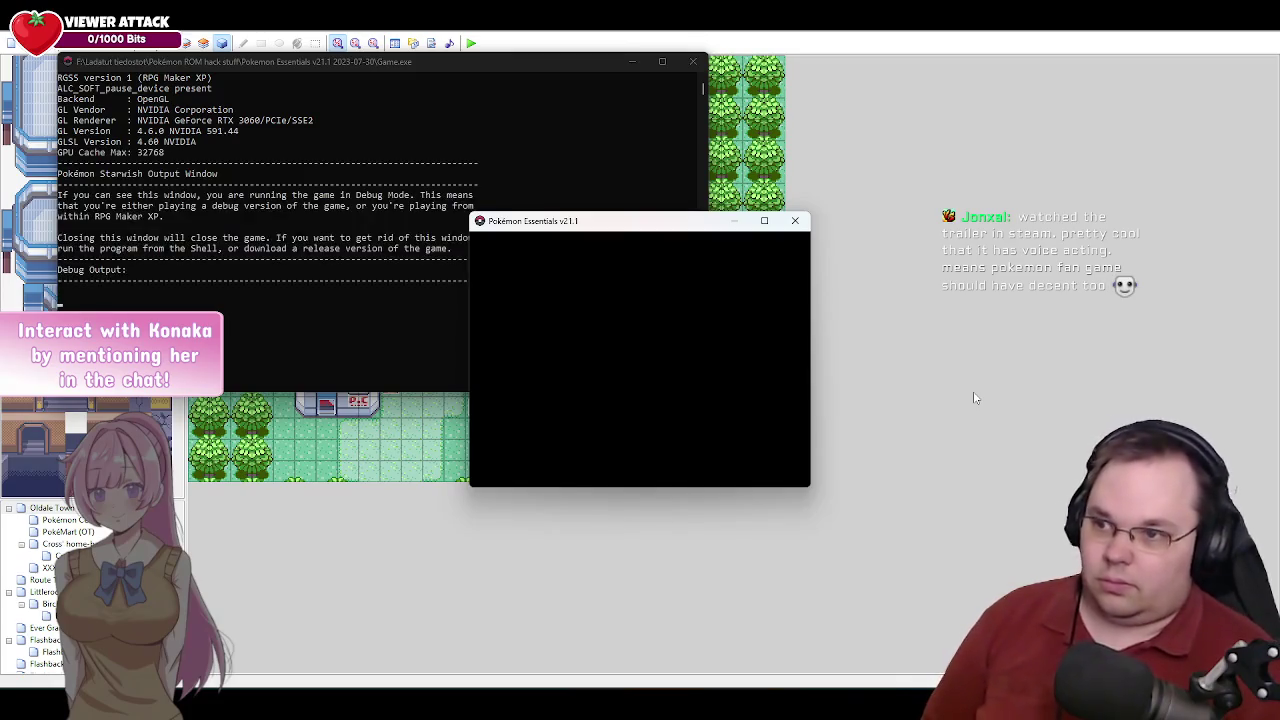
# Continue the saved game and walk the player up beside the Pokémon Center.
pyautogui.press('Return')
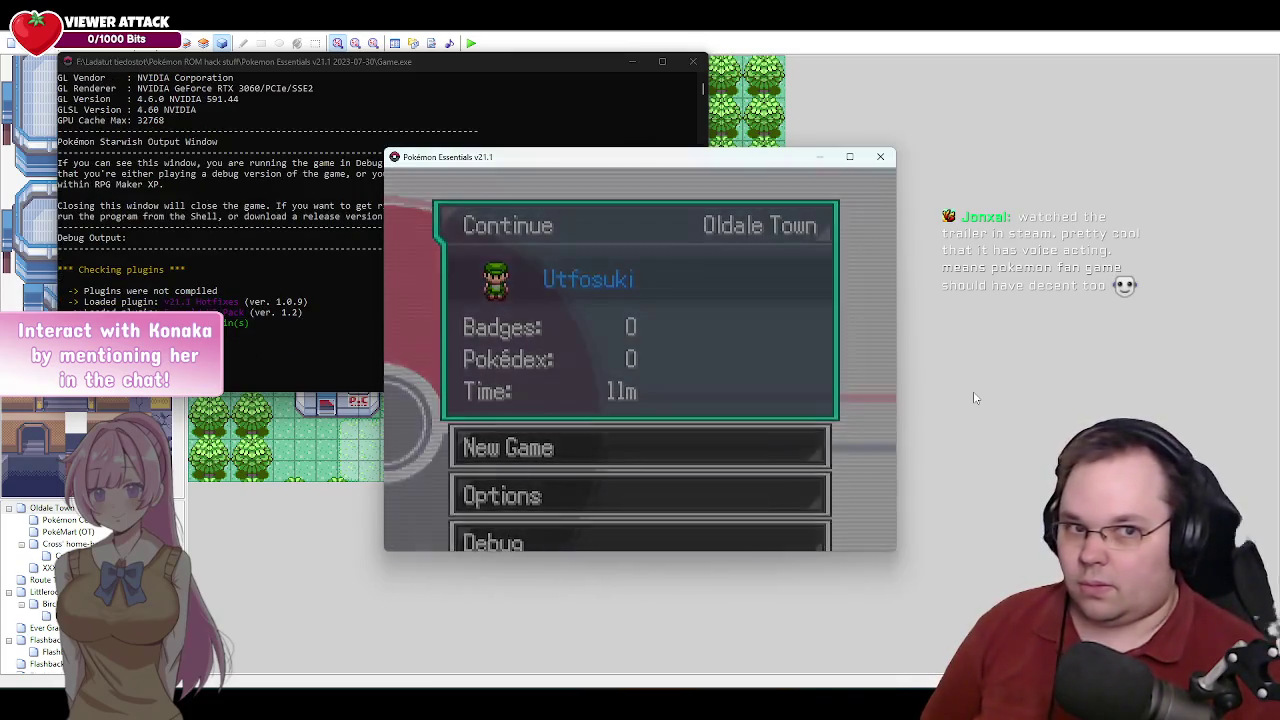
pyautogui.press('Left')
pyautogui.press('Left')
pyautogui.press('Left')
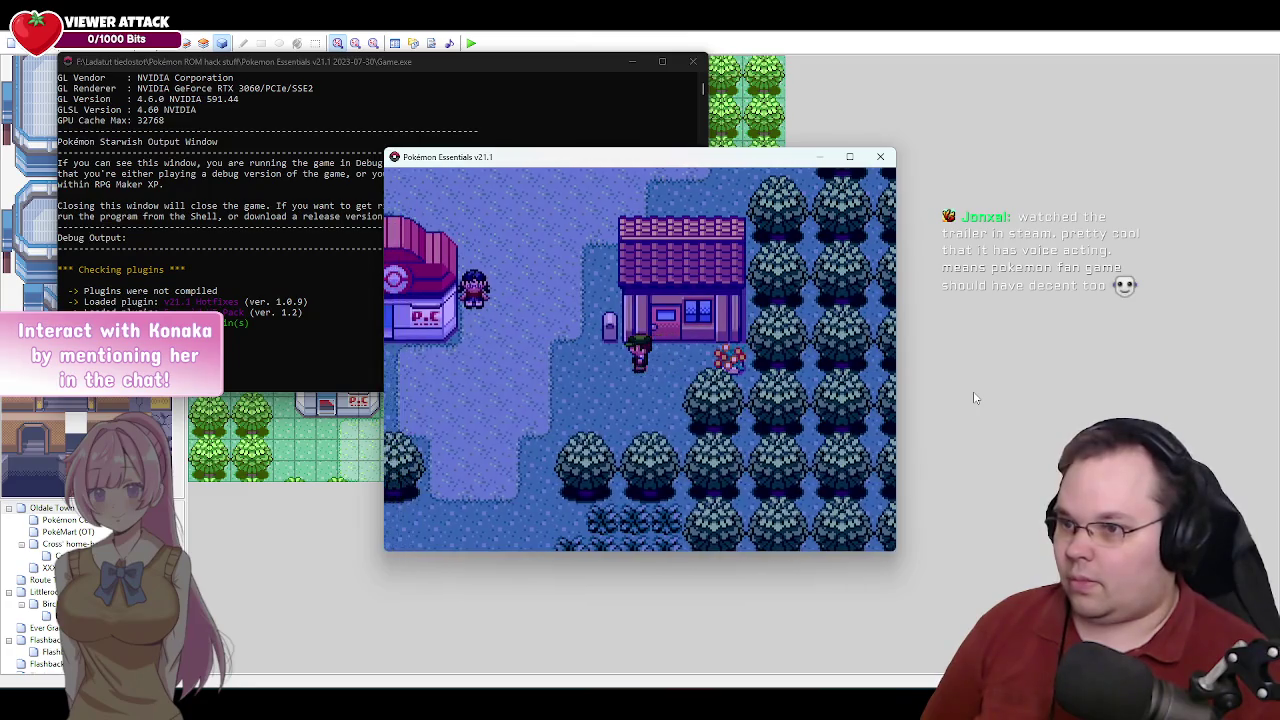
pyautogui.press('Up')
pyautogui.press('Up')
pyautogui.press('Left')
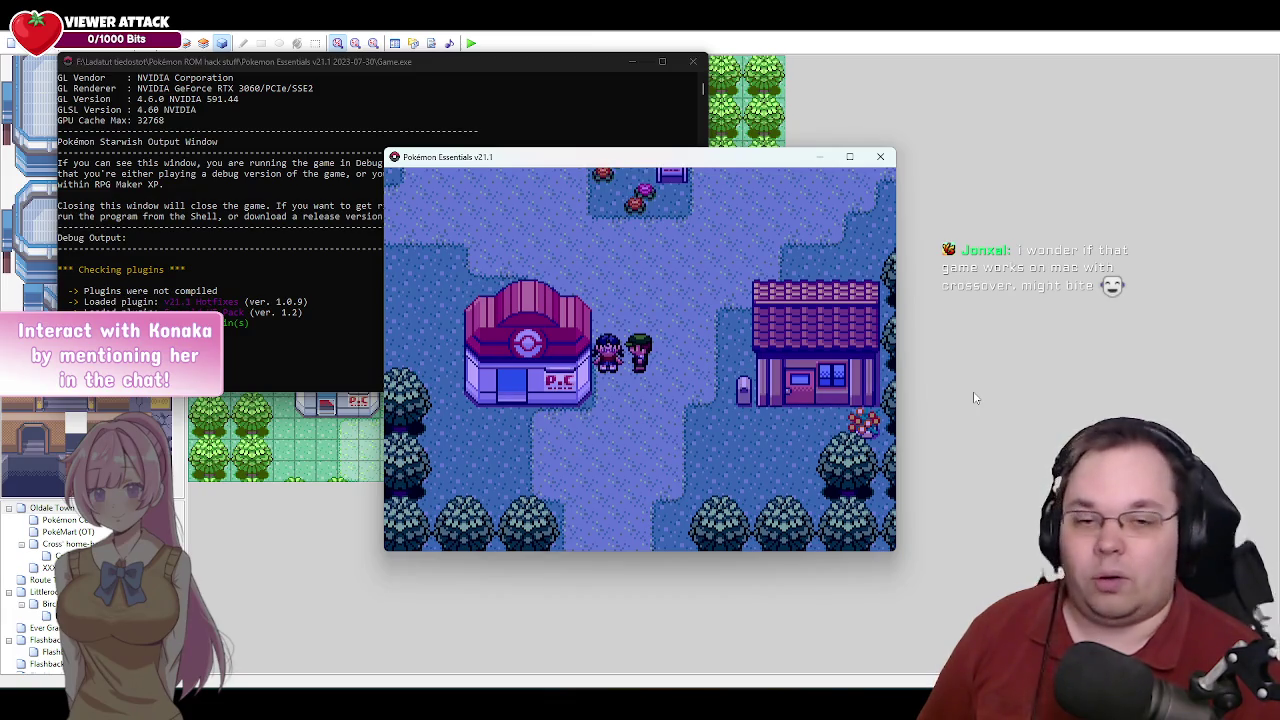
# Walk to the sign at Cross & Scuffcat's house and home bar and read it.
pyautogui.press('Up')
pyautogui.press('Up')
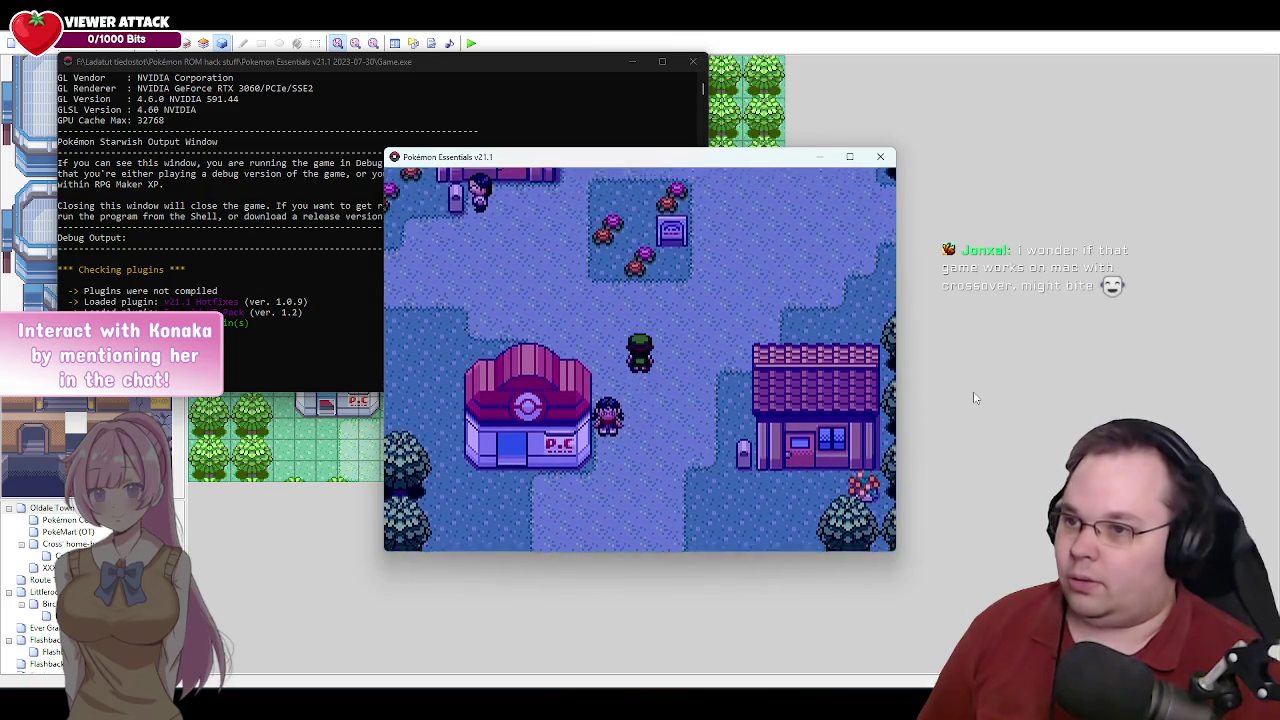
pyautogui.press('Down')
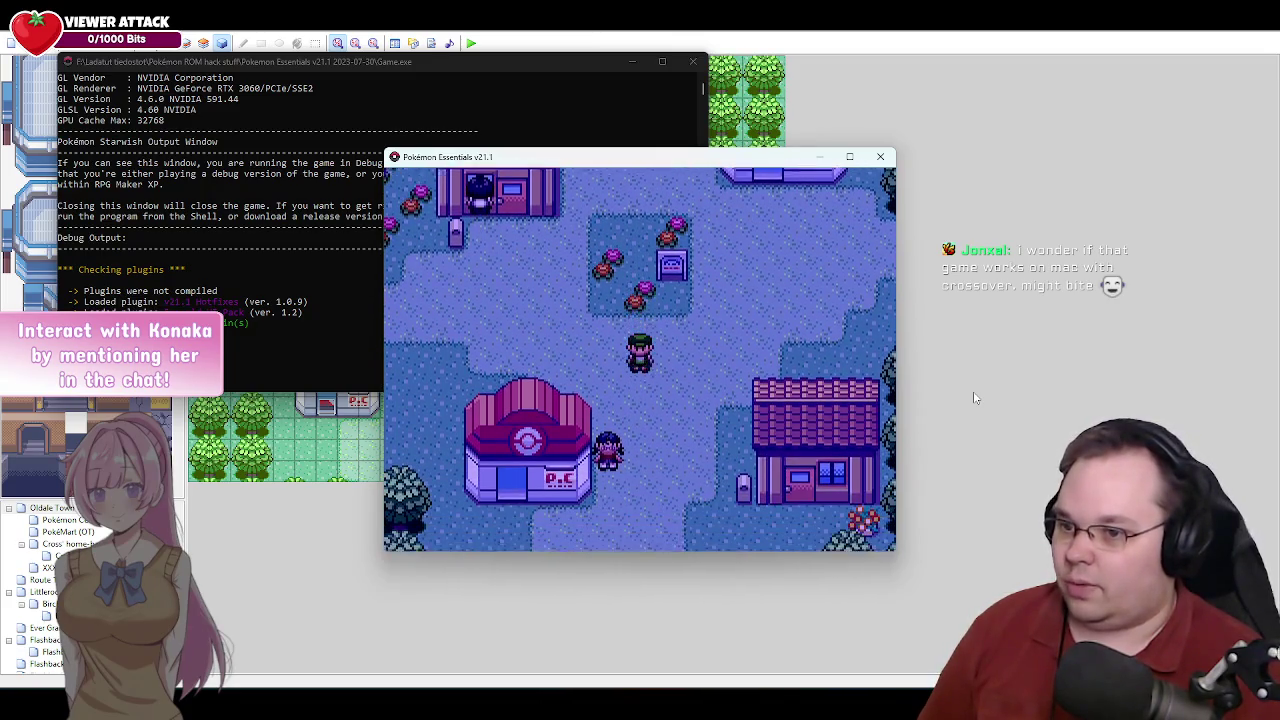
pyautogui.press('Right')
pyautogui.press('Right')
pyautogui.press('Return')
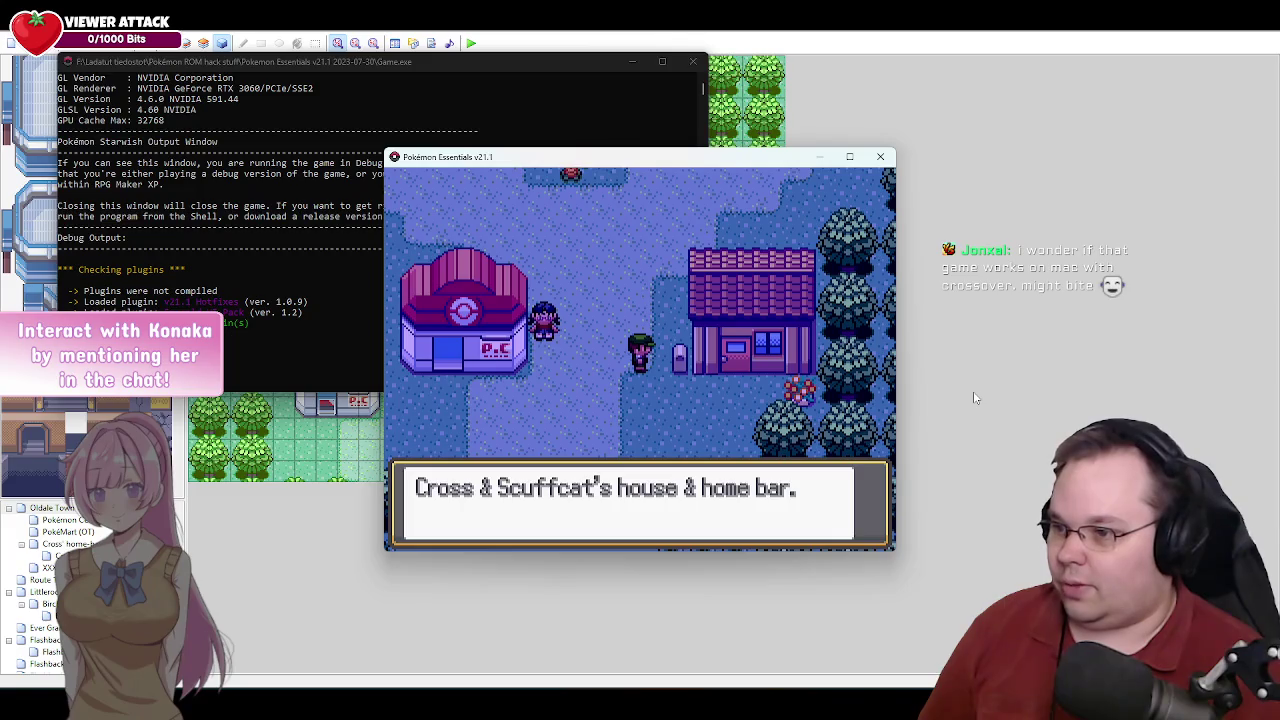
pyautogui.press('Return')
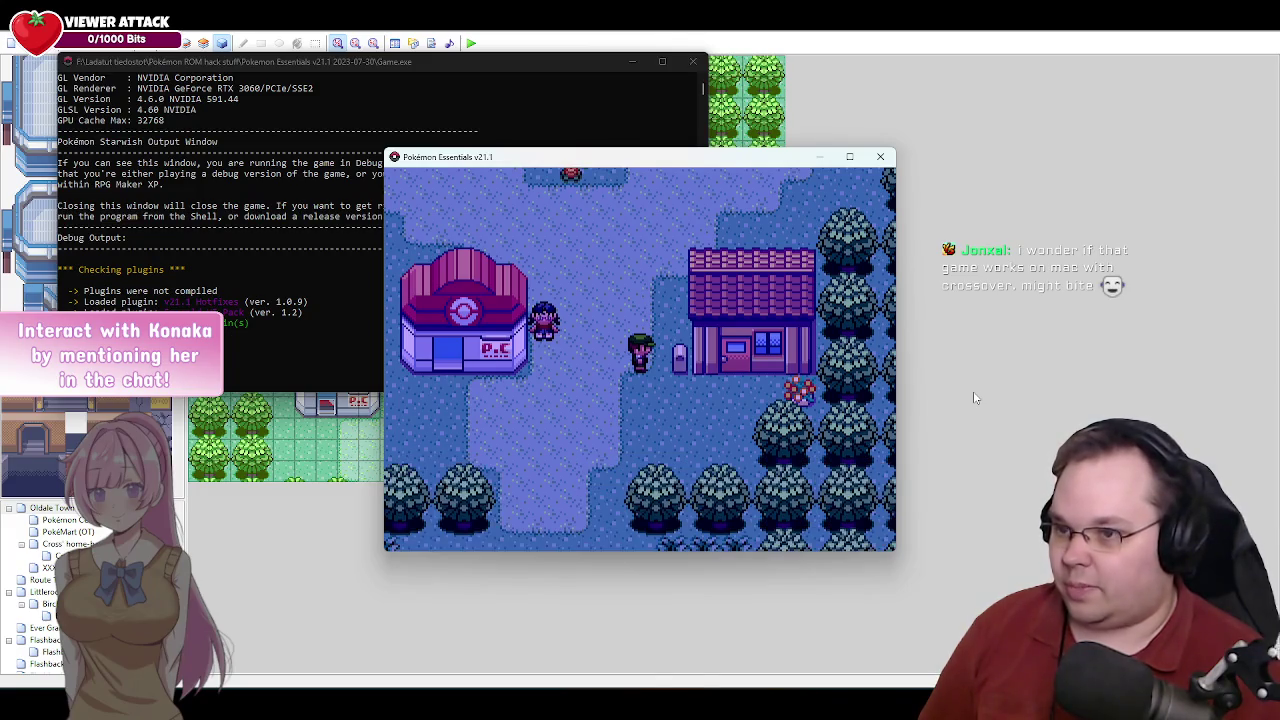
# Walk up to Cross by the Pokémon Center and begin talking to him.
pyautogui.press('Left')
pyautogui.press('Up')
pyautogui.press('Left')
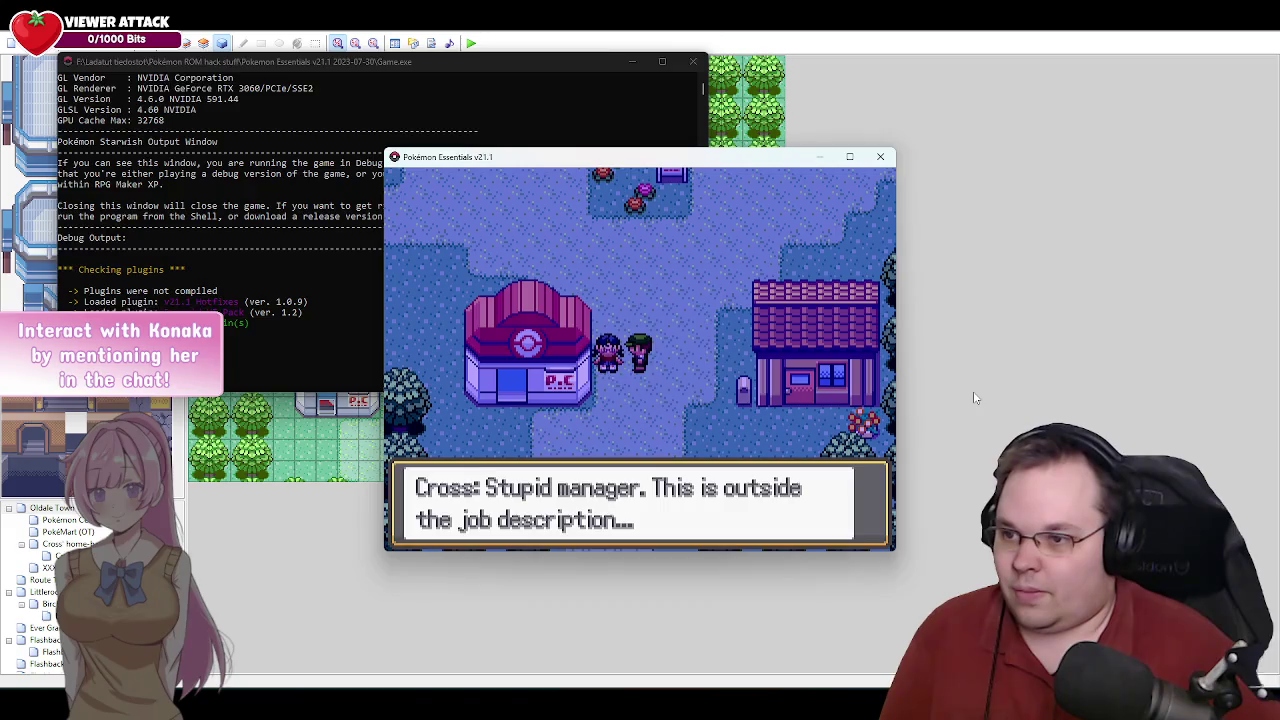
pyautogui.press('Return')
pyautogui.press('Return')
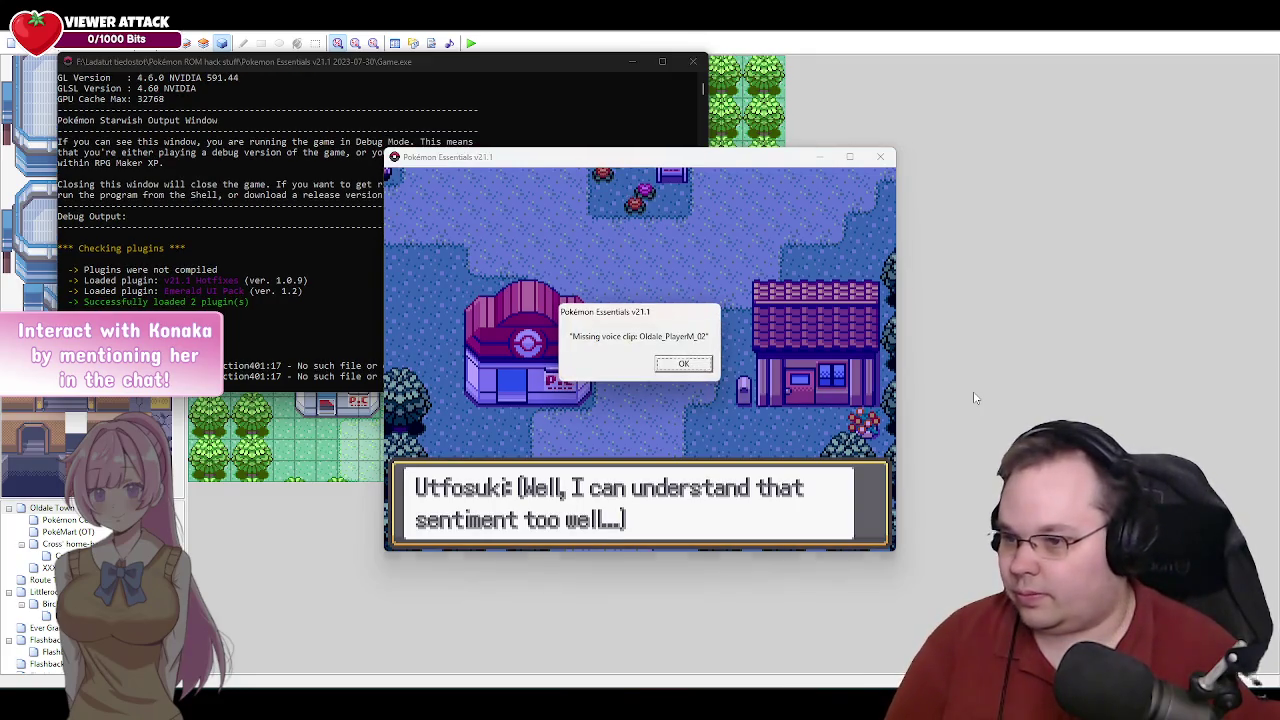
# Dismiss the 'Missing voice clip' error and advance Cross's dialogue until he leads the player north.
pyautogui.press('Return')
pyautogui.press('Return')
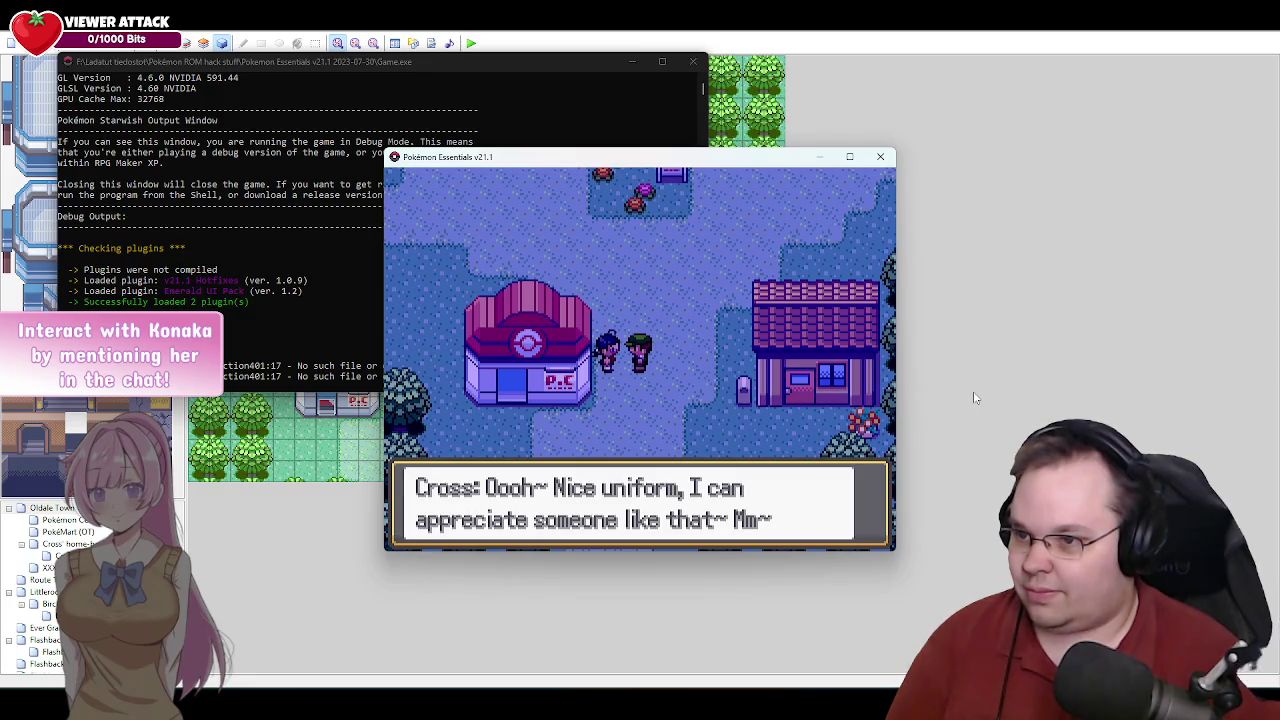
pyautogui.press('Return')
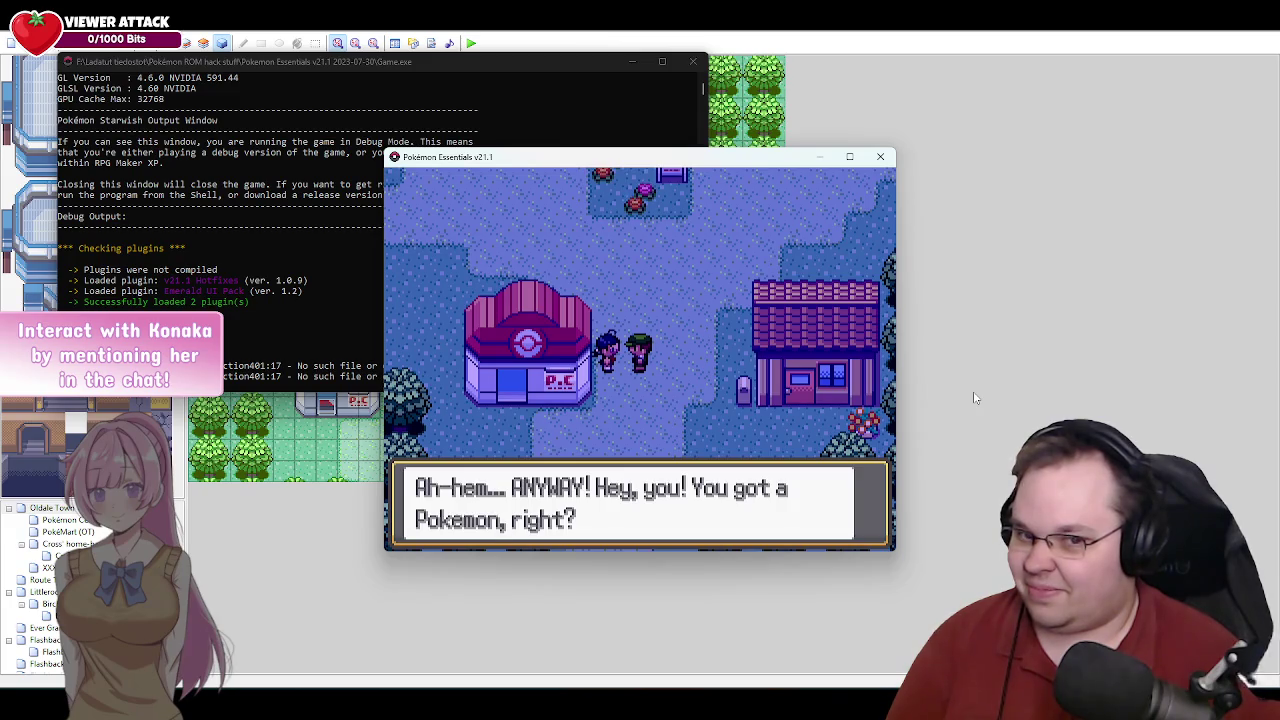
pyautogui.press('Return')
pyautogui.press('Return')
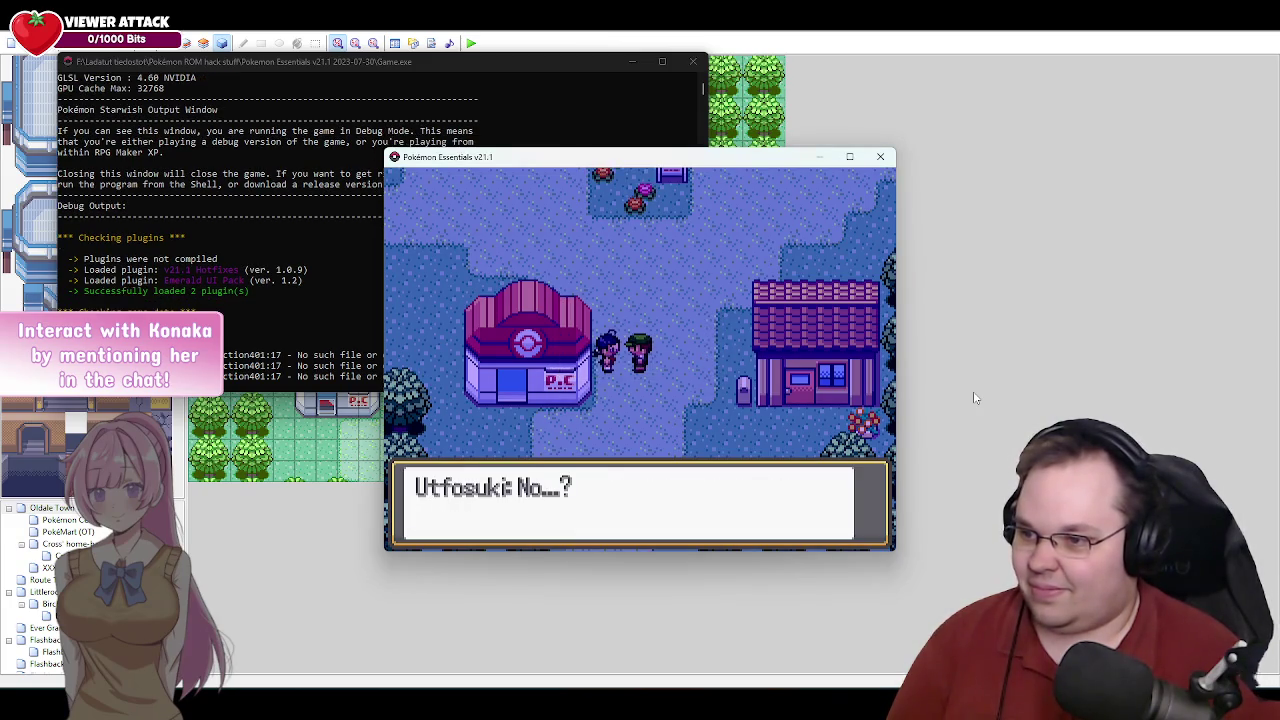
pyautogui.press('Return')
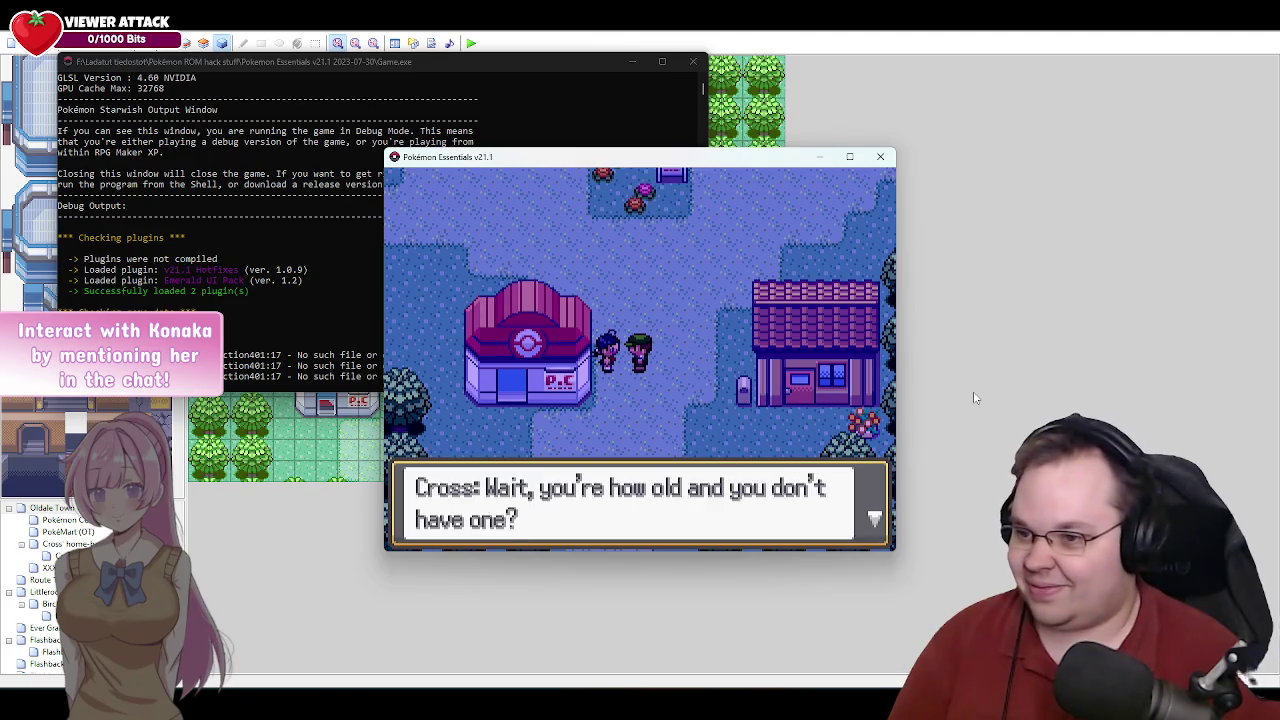
pyautogui.press('Return')
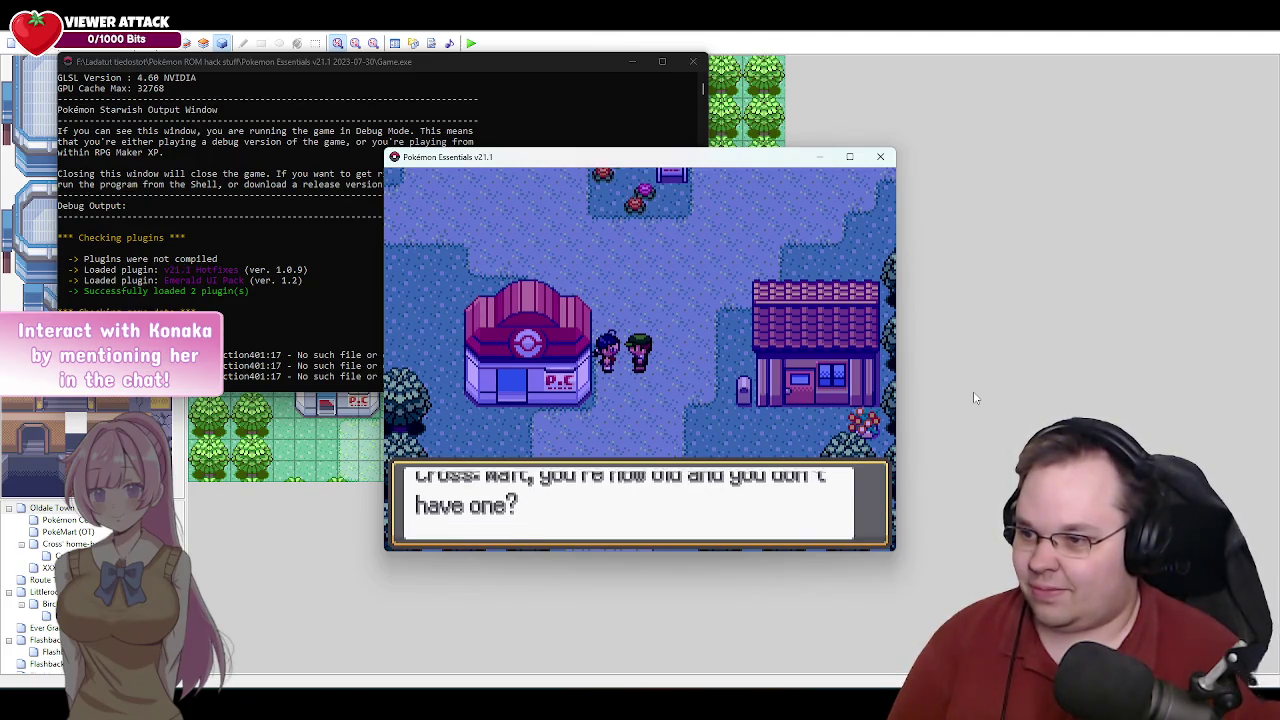
pyautogui.press('Return')
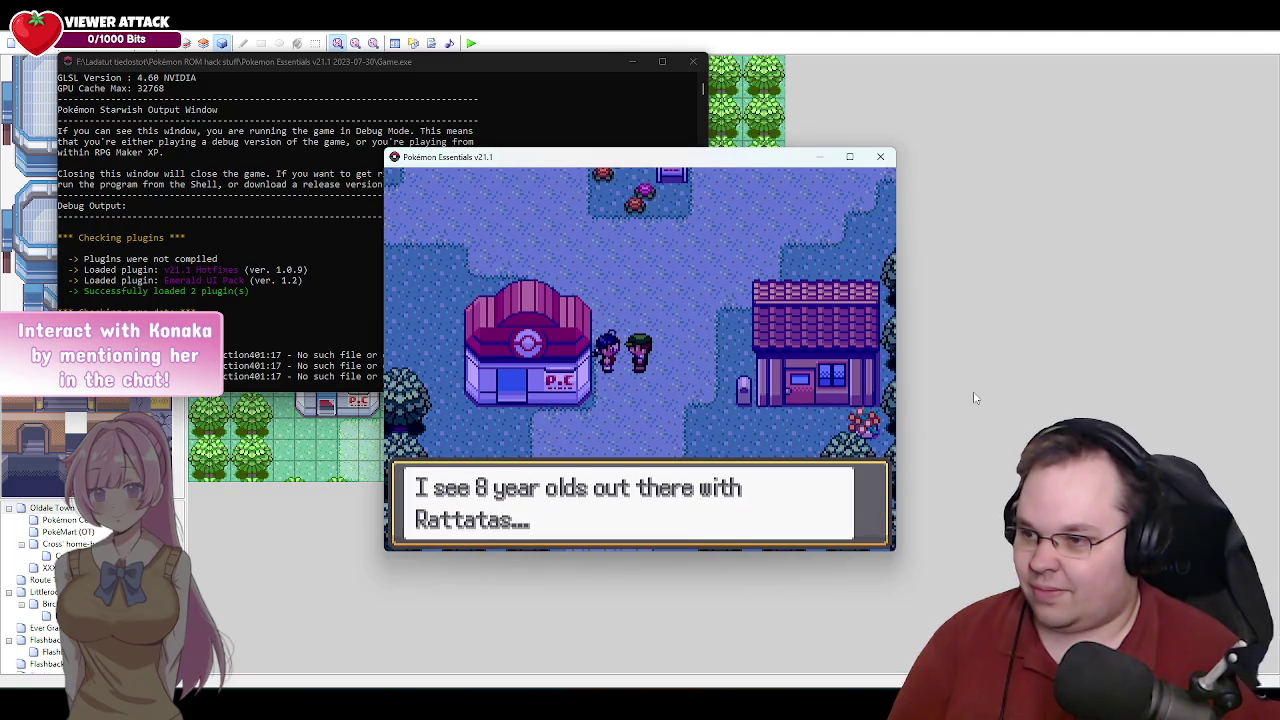
pyautogui.press('Return')
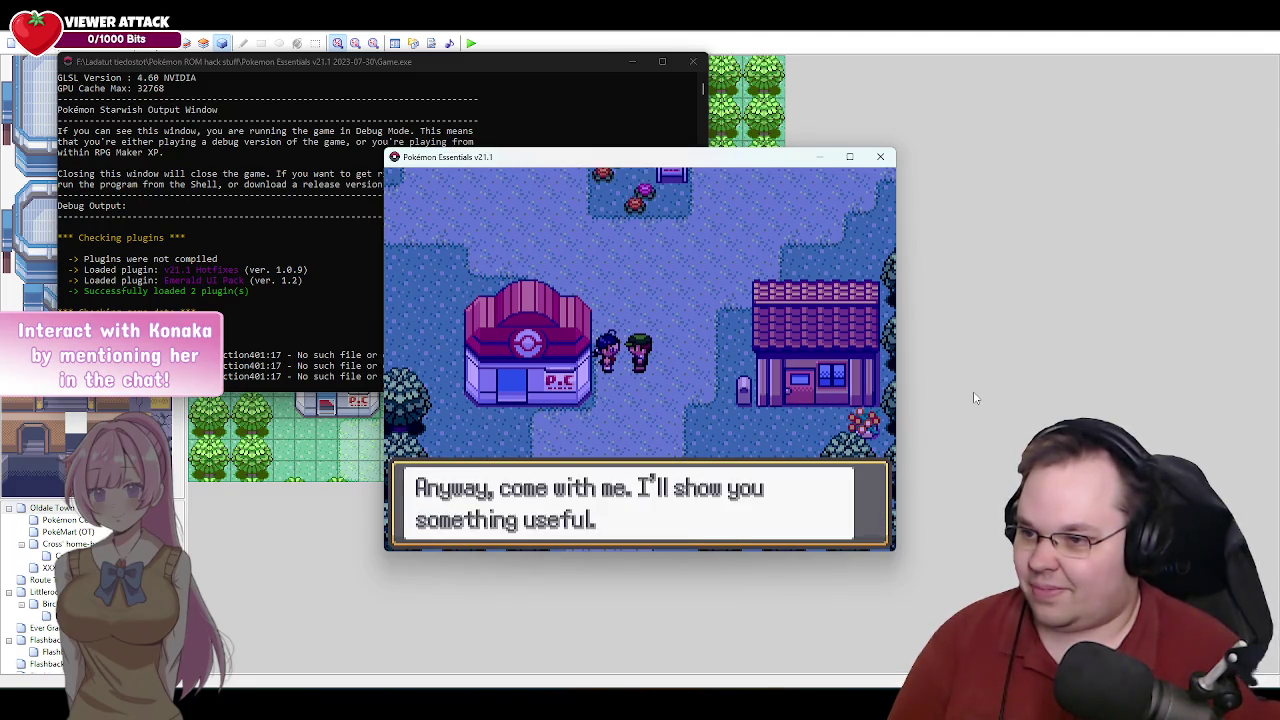
pyautogui.press('Return')
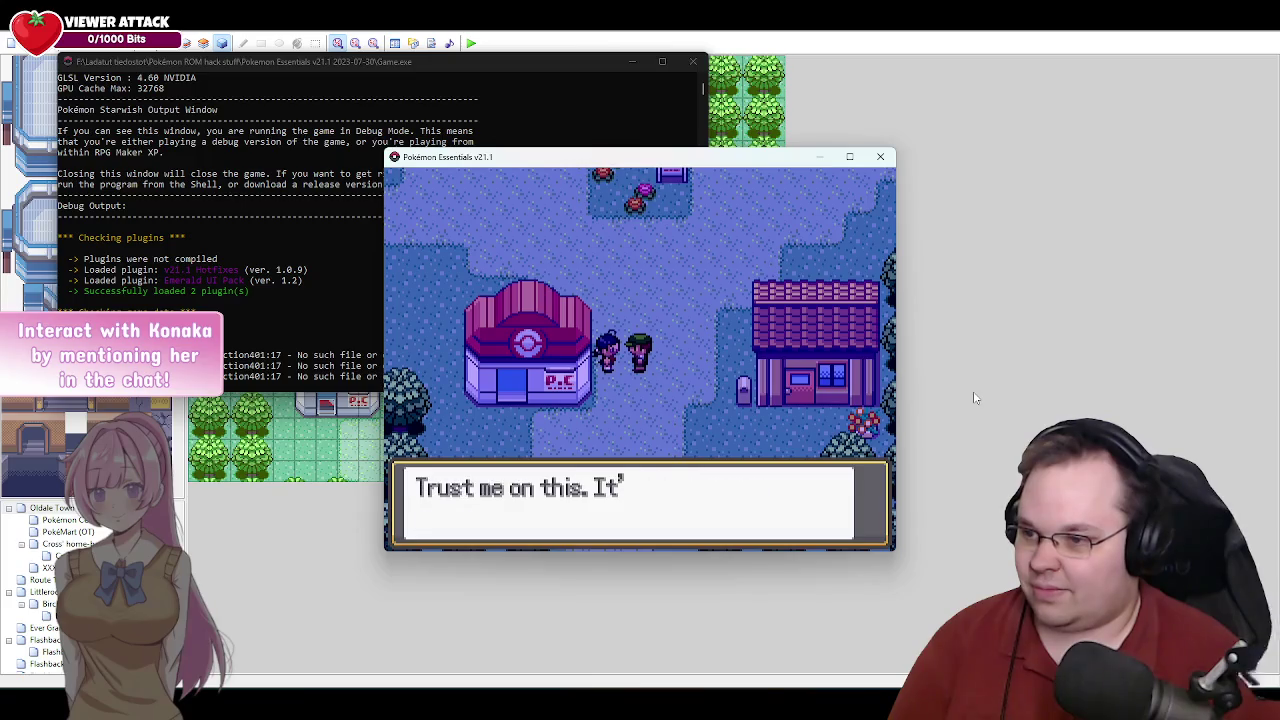
pyautogui.press('Return')
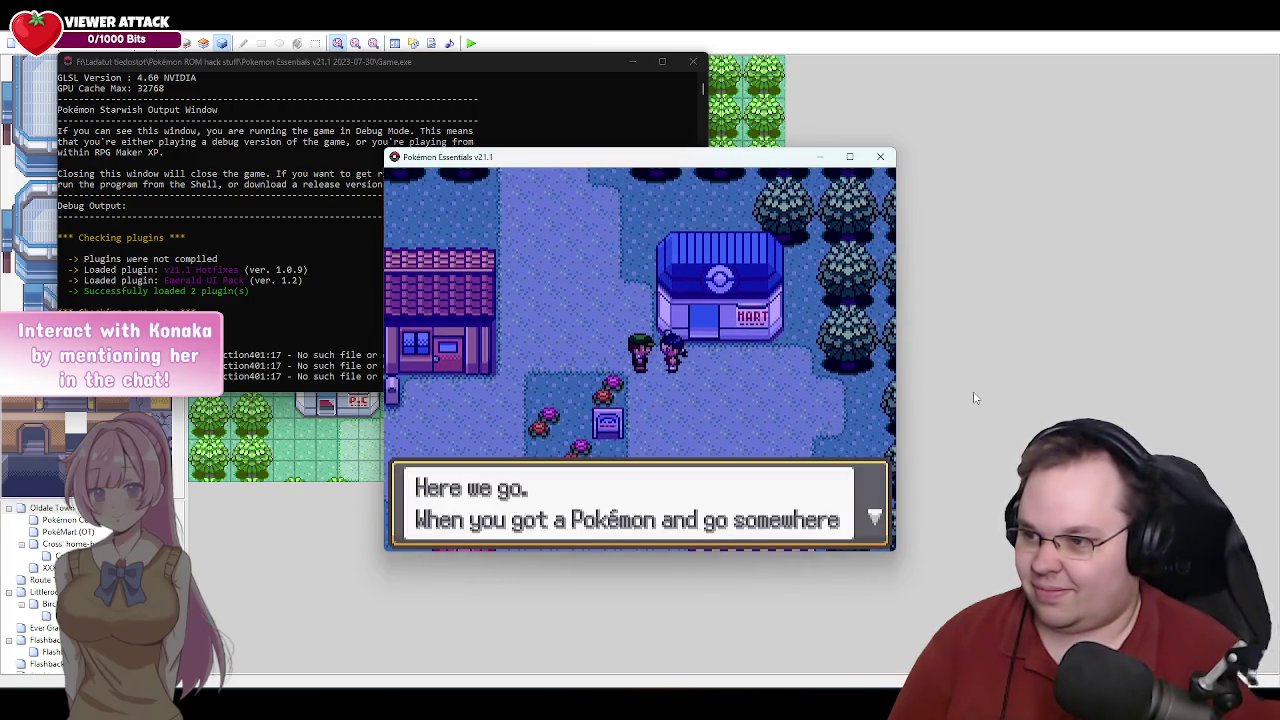
# Advance through Cross's Pokémon Center and PokéMart advice until the Potion is received.
pyautogui.press('Return')
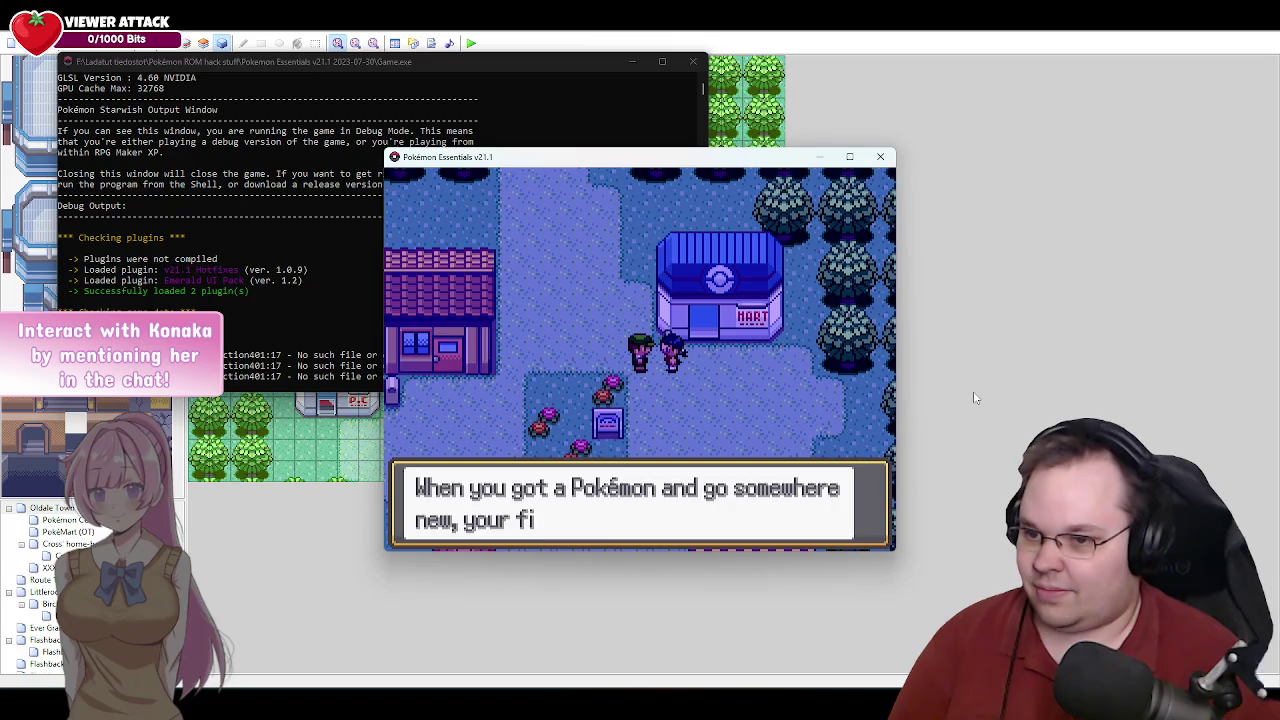
pyautogui.press('Return')
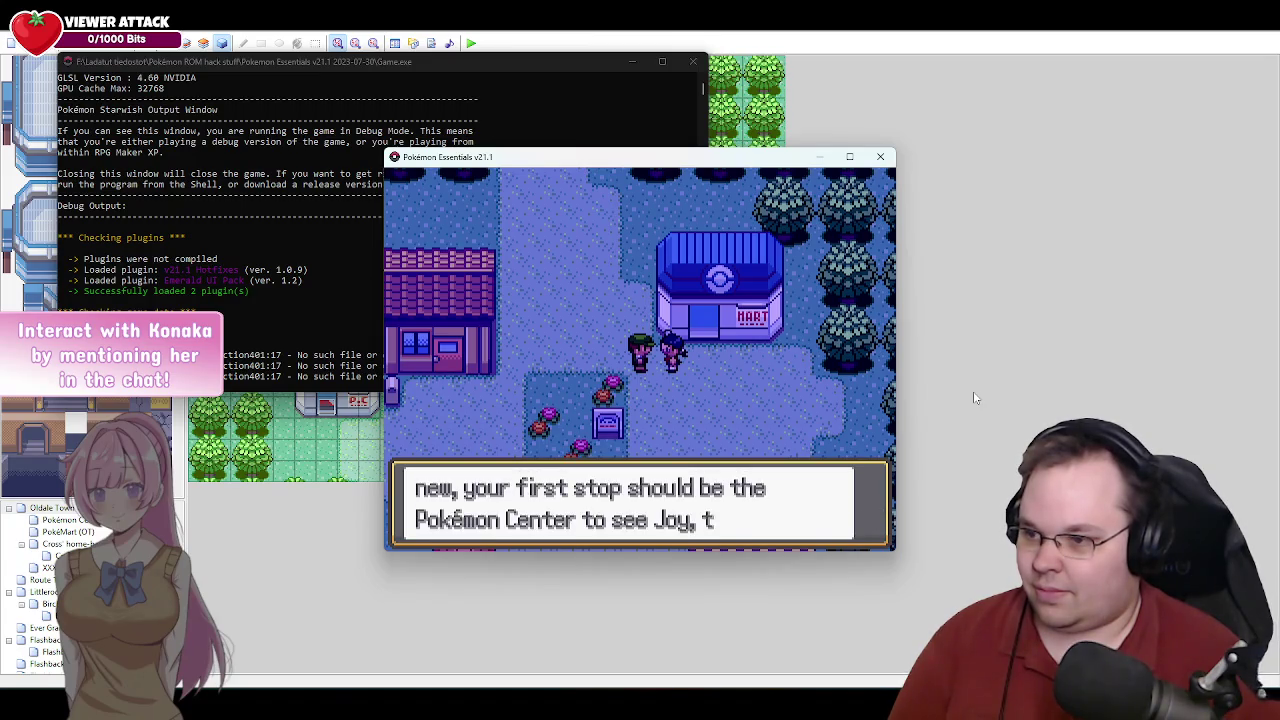
pyautogui.press('Return')
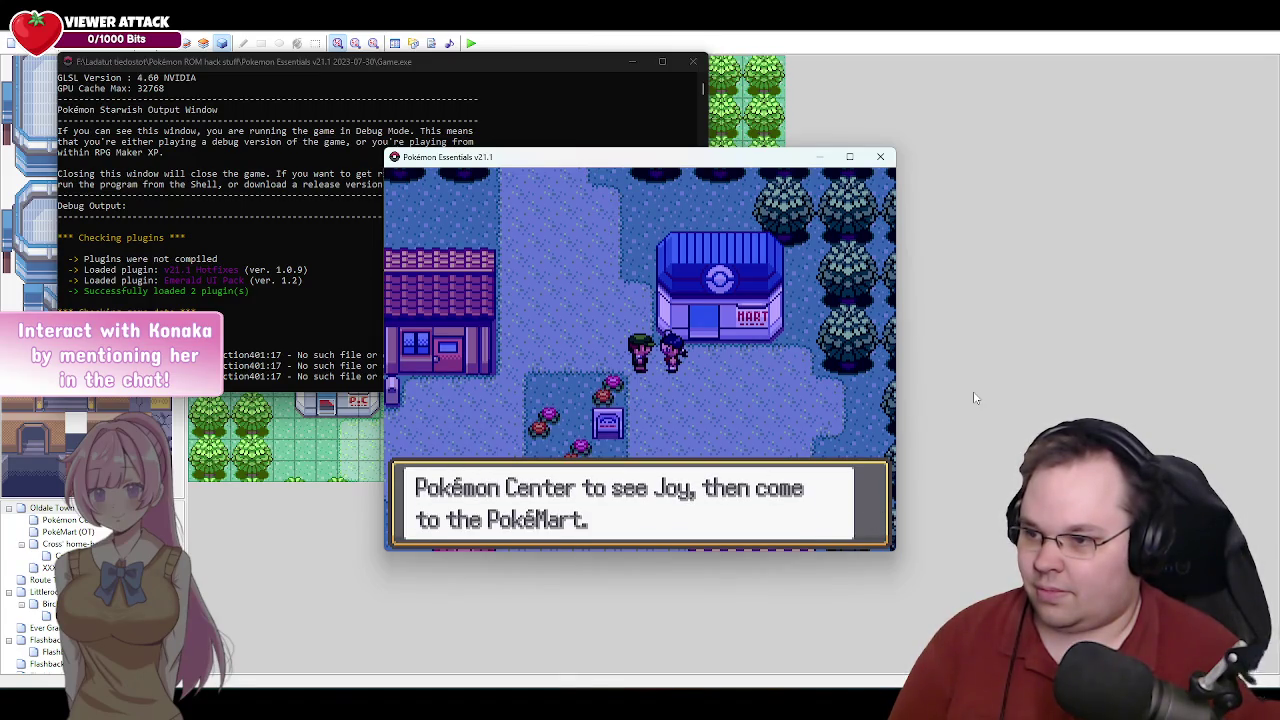
pyautogui.press('Return')
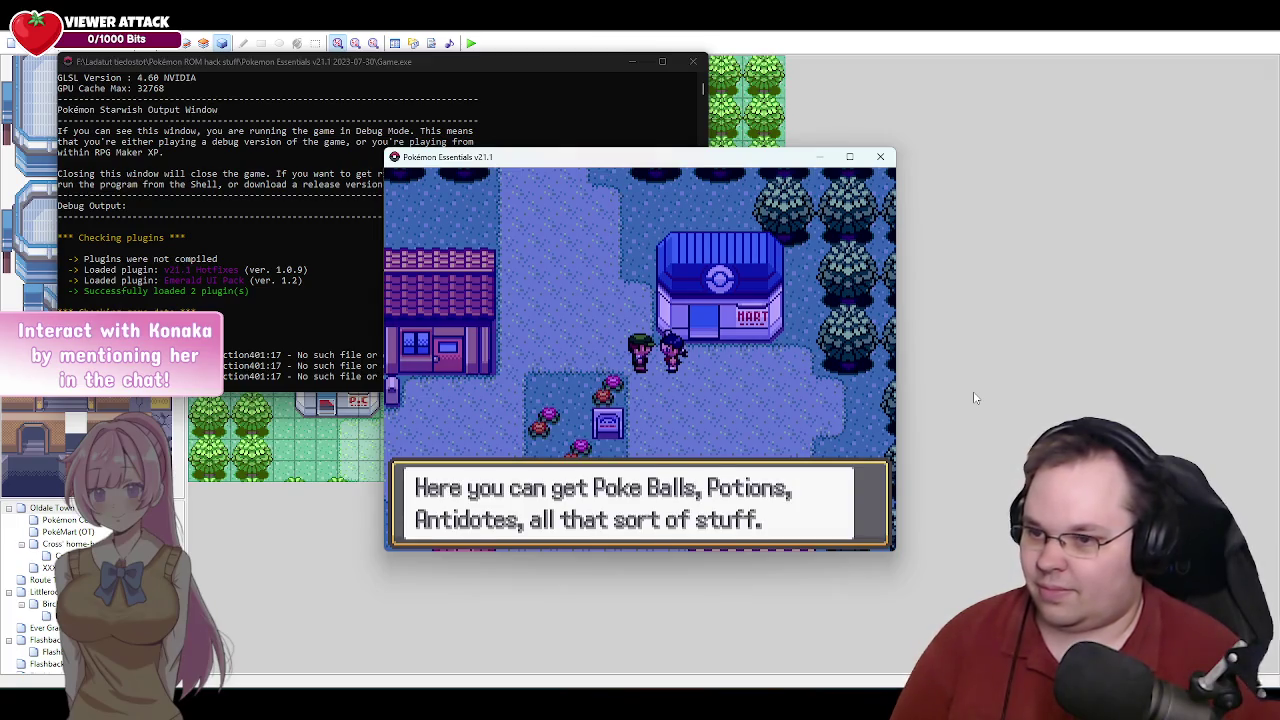
pyautogui.press('Return')
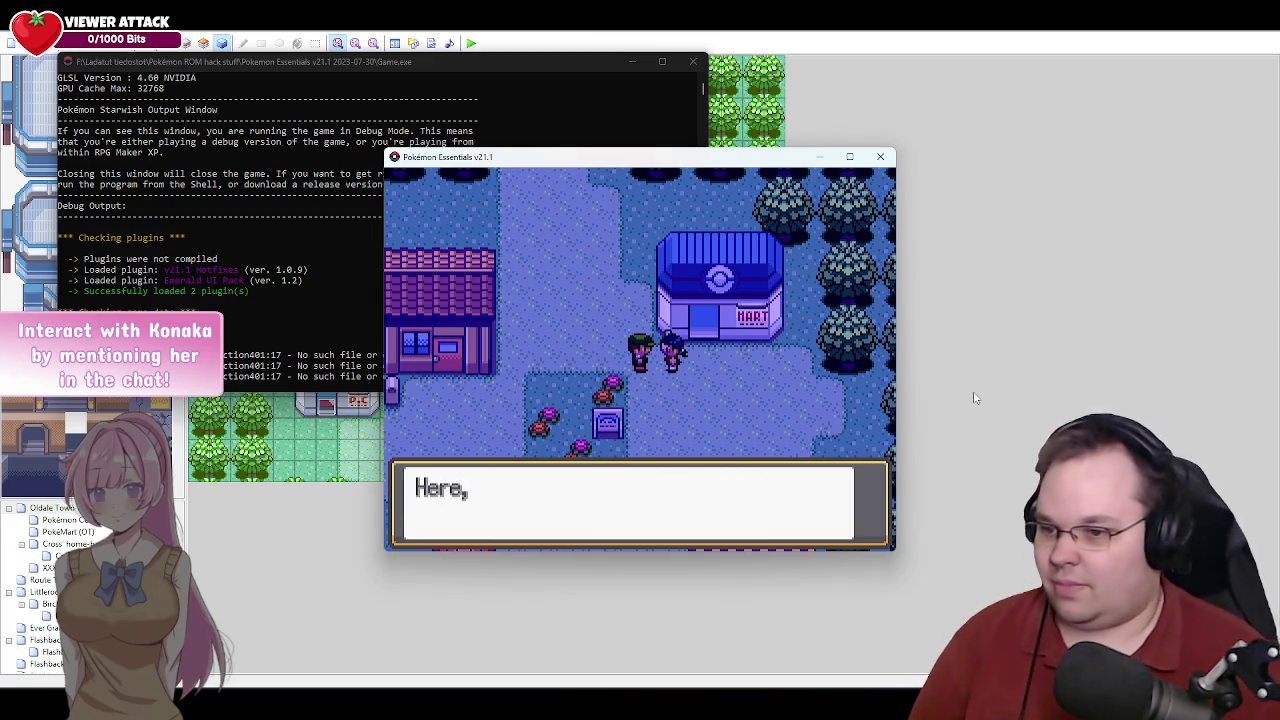
pyautogui.press('Return')
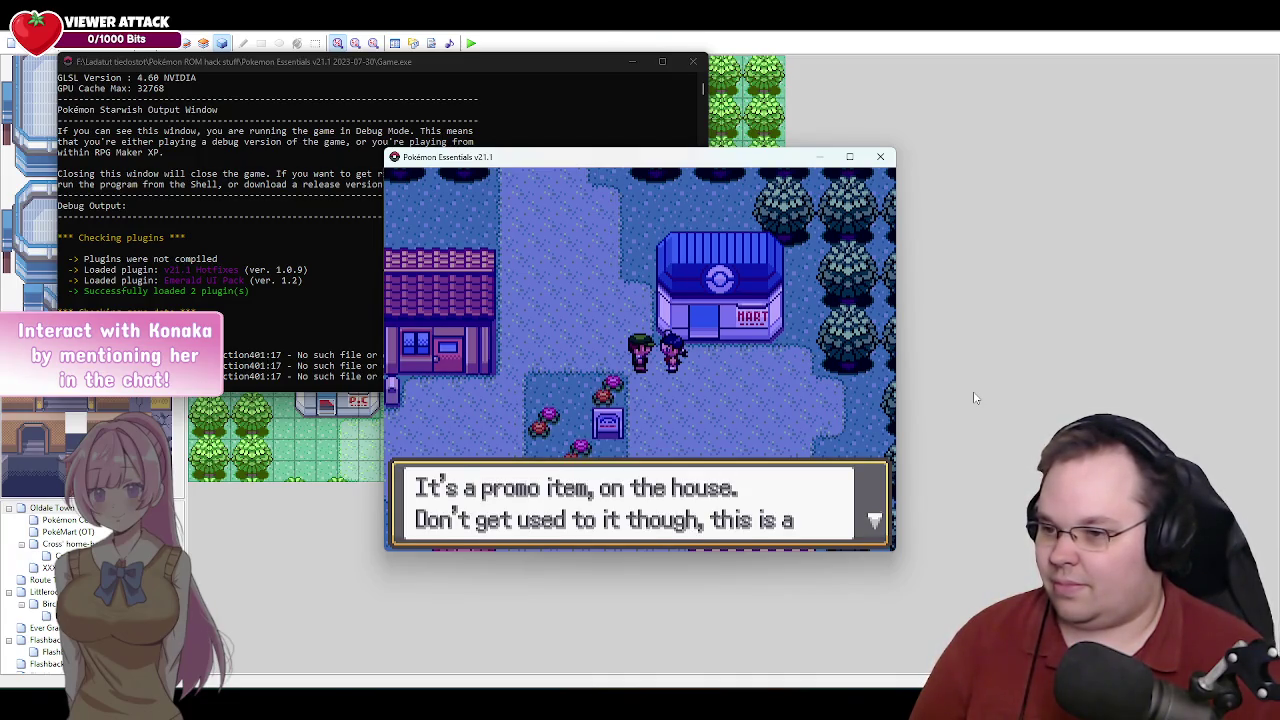
pyautogui.press('Return')
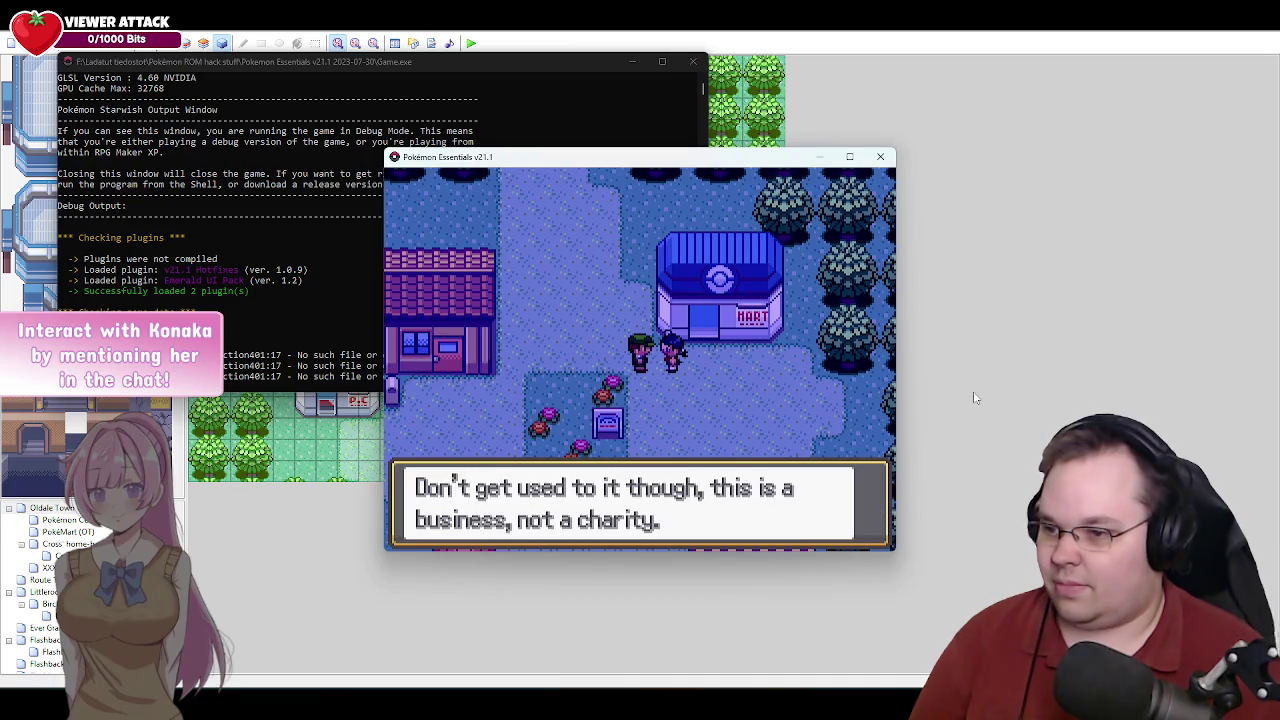
pyautogui.press('Return')
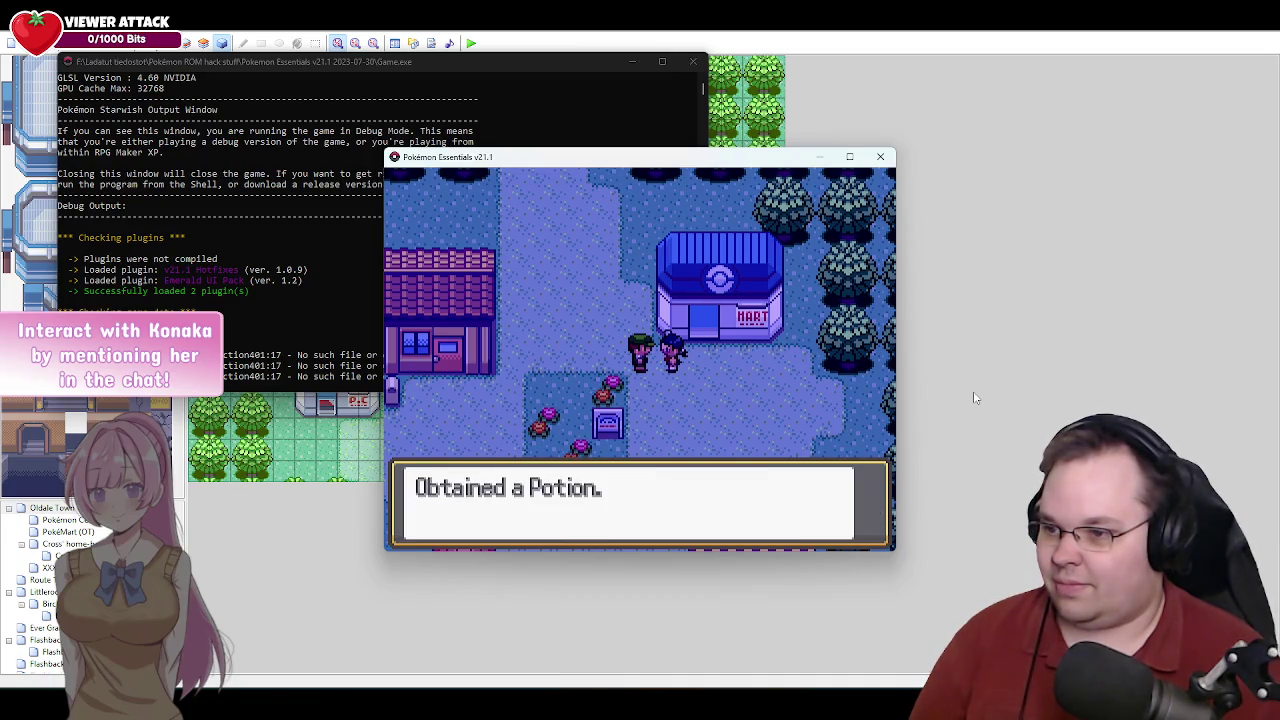
pyautogui.press('Return')
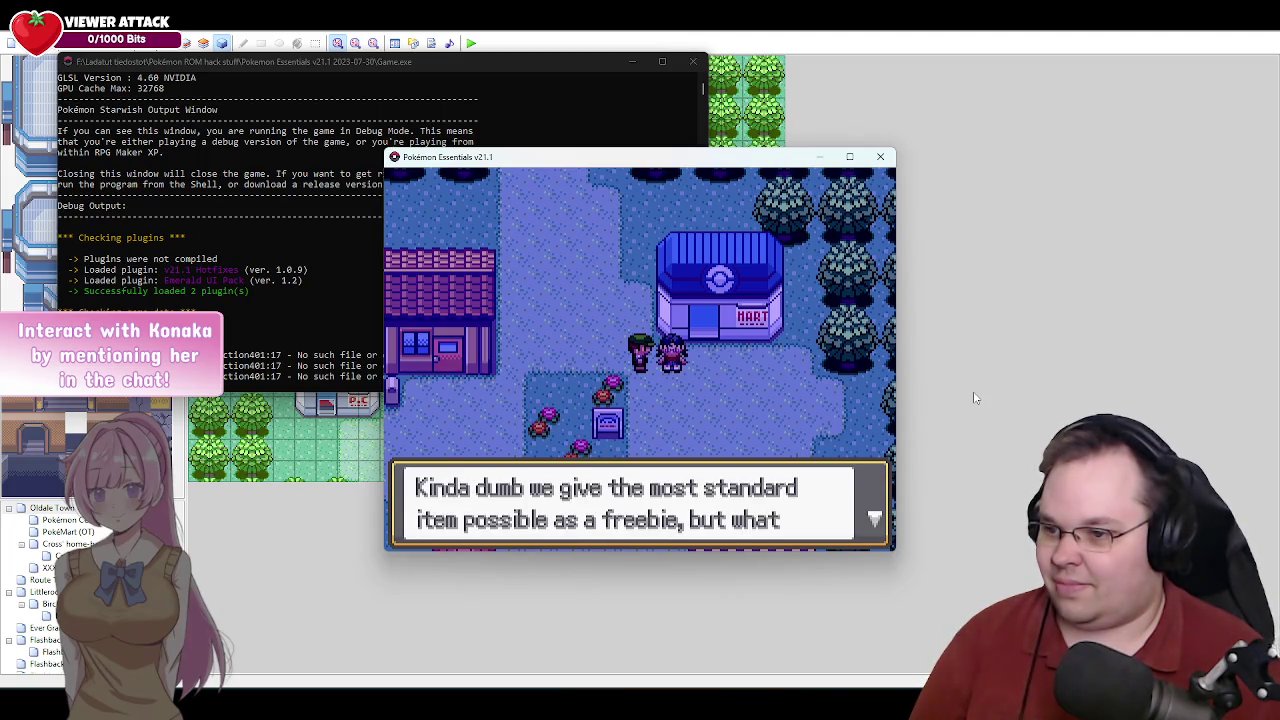
# Finish Cross's farewell, closing 'Good luck, newbie!' and the missing voice clip pop-ups.
pyautogui.press('Return')
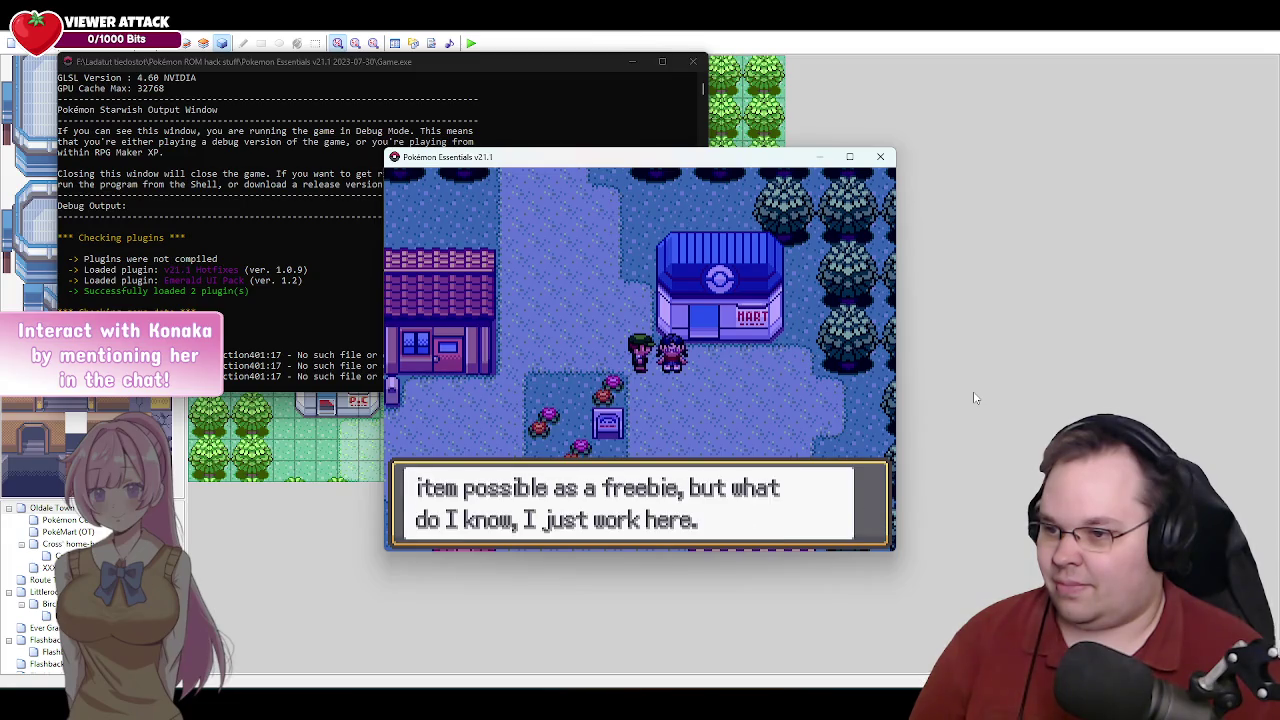
pyautogui.press('Return')
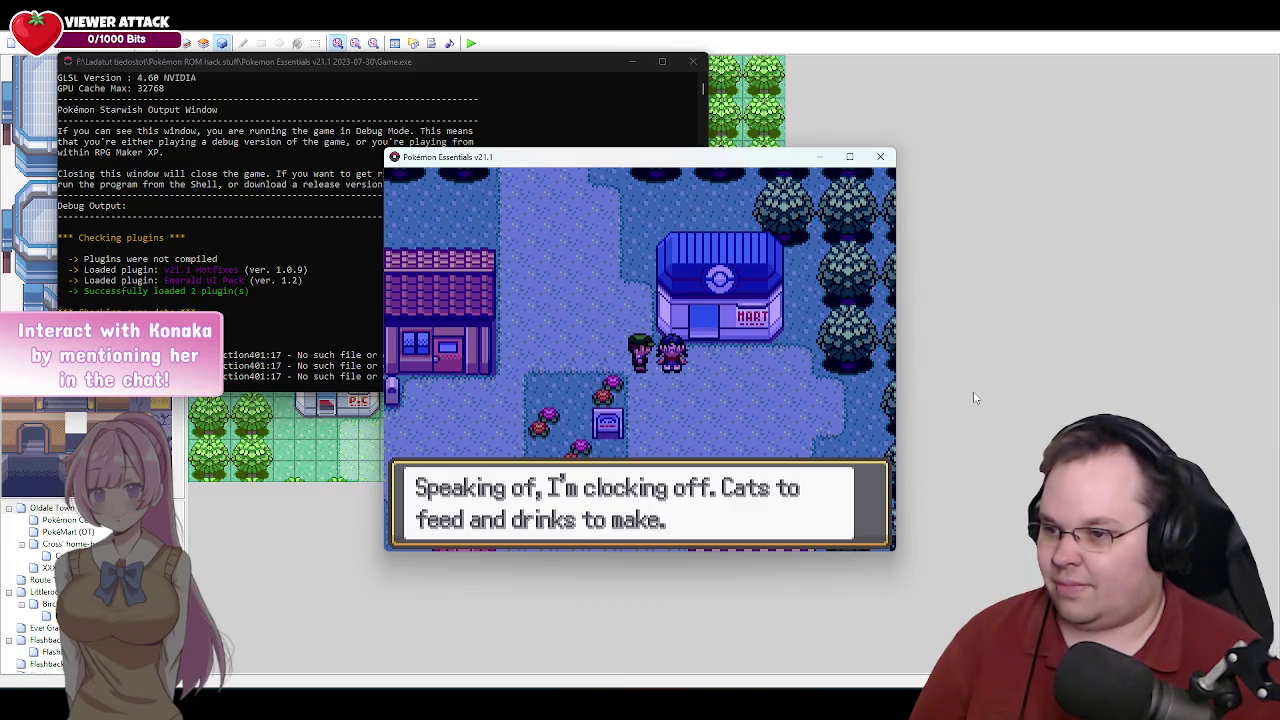
pyautogui.press('Return')
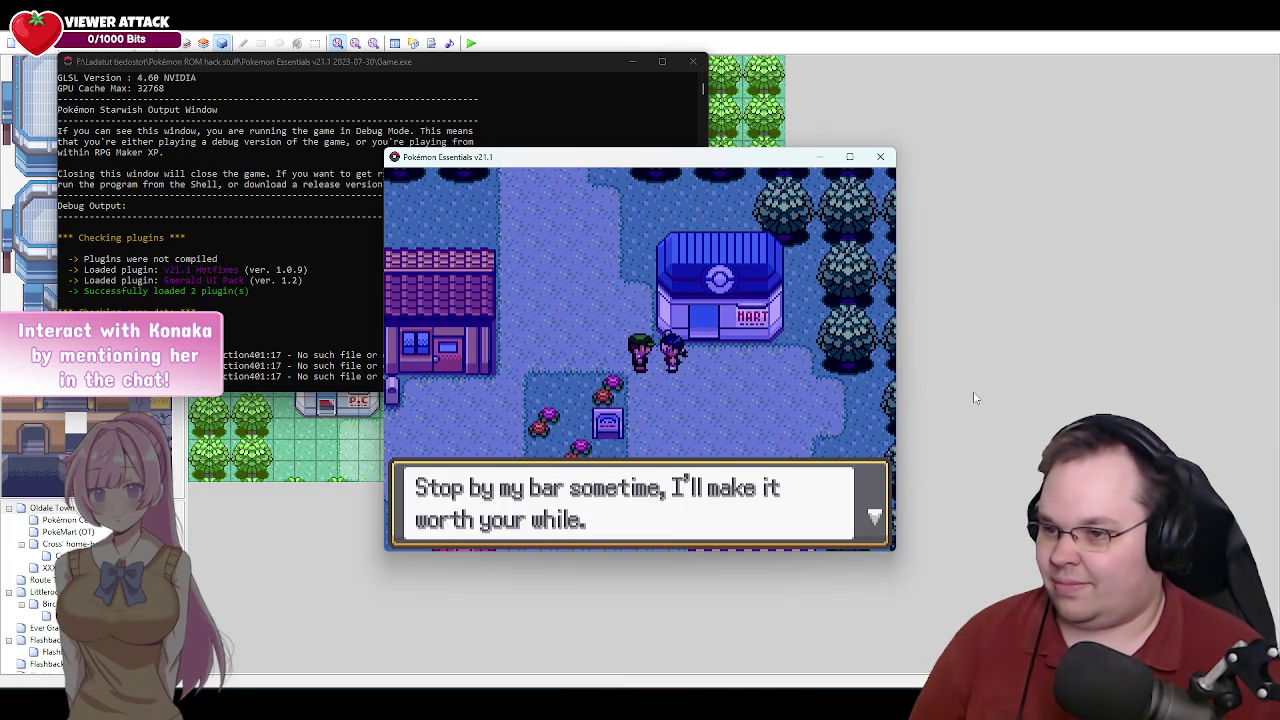
pyautogui.press('Return')
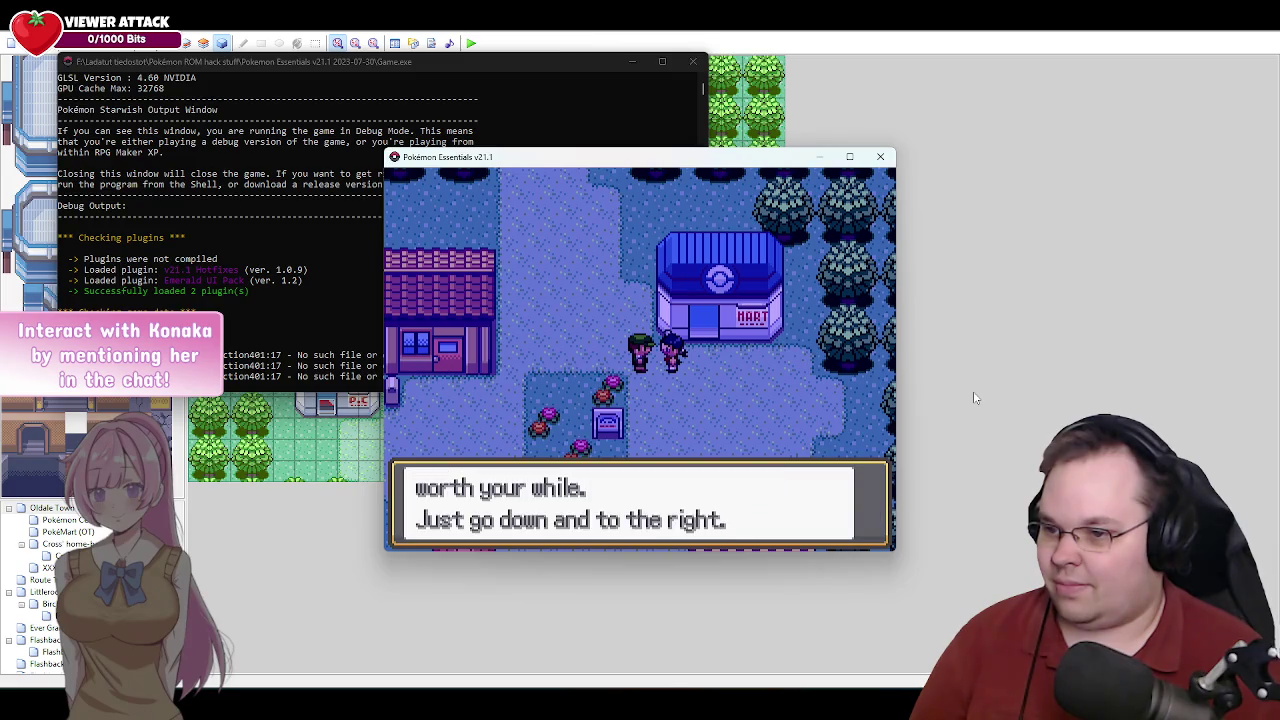
pyautogui.press('Return')
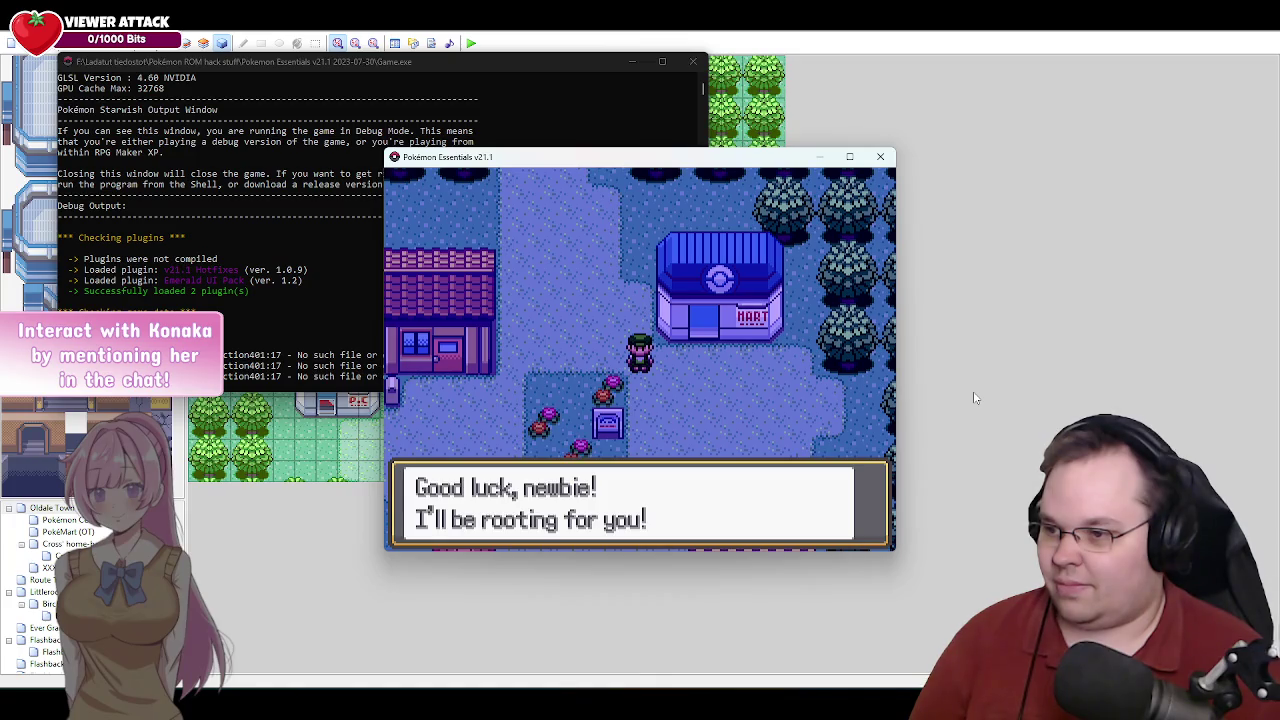
pyautogui.press('Return')
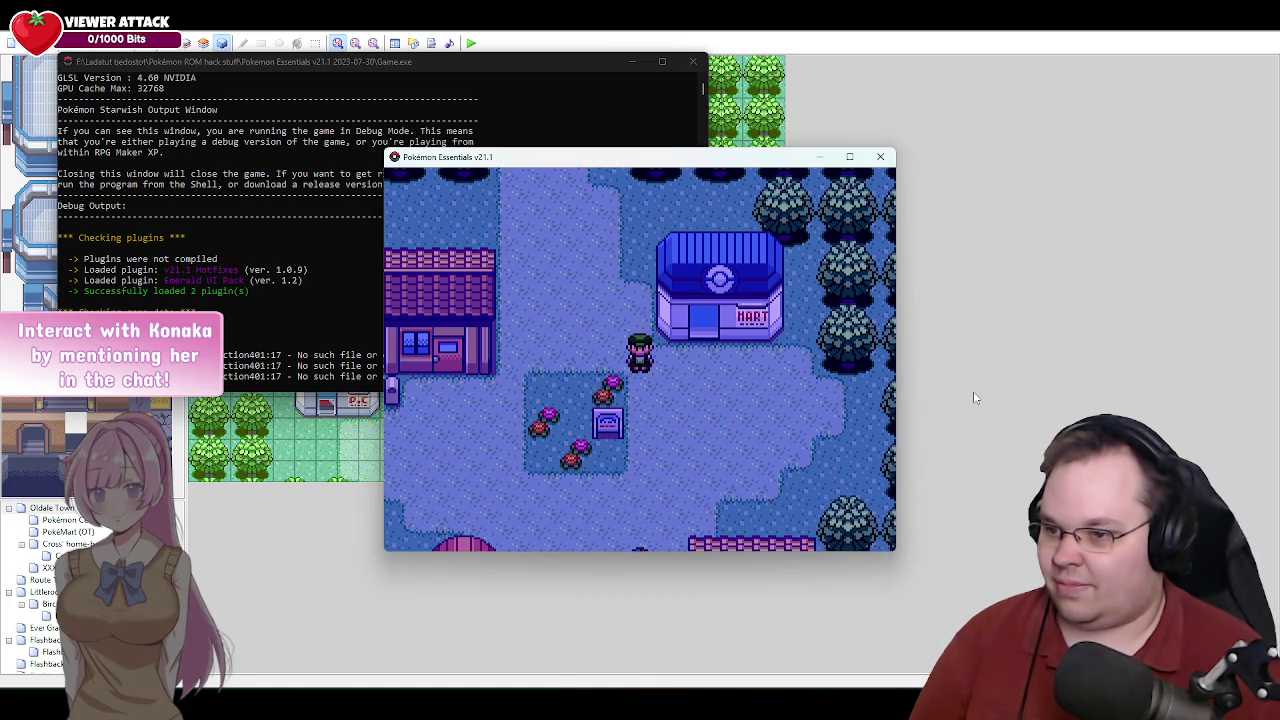
pyautogui.press('Return')
pyautogui.press('Return')
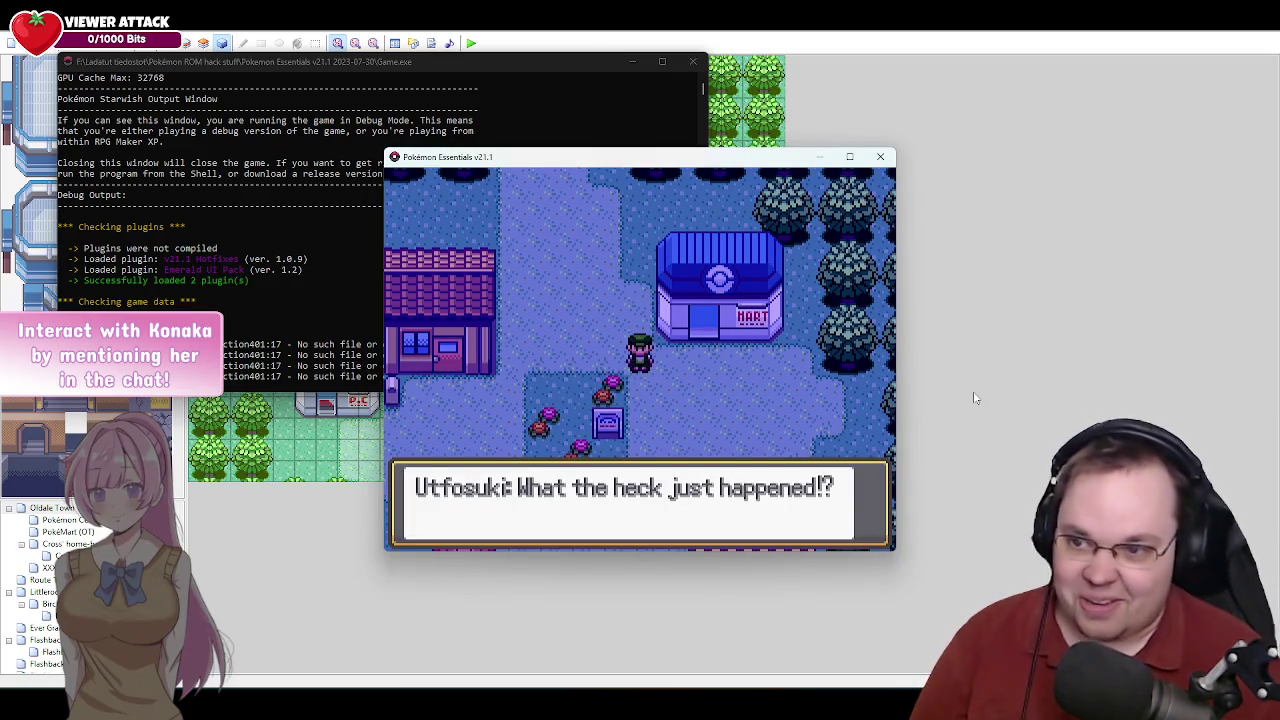
pyautogui.press('Return')
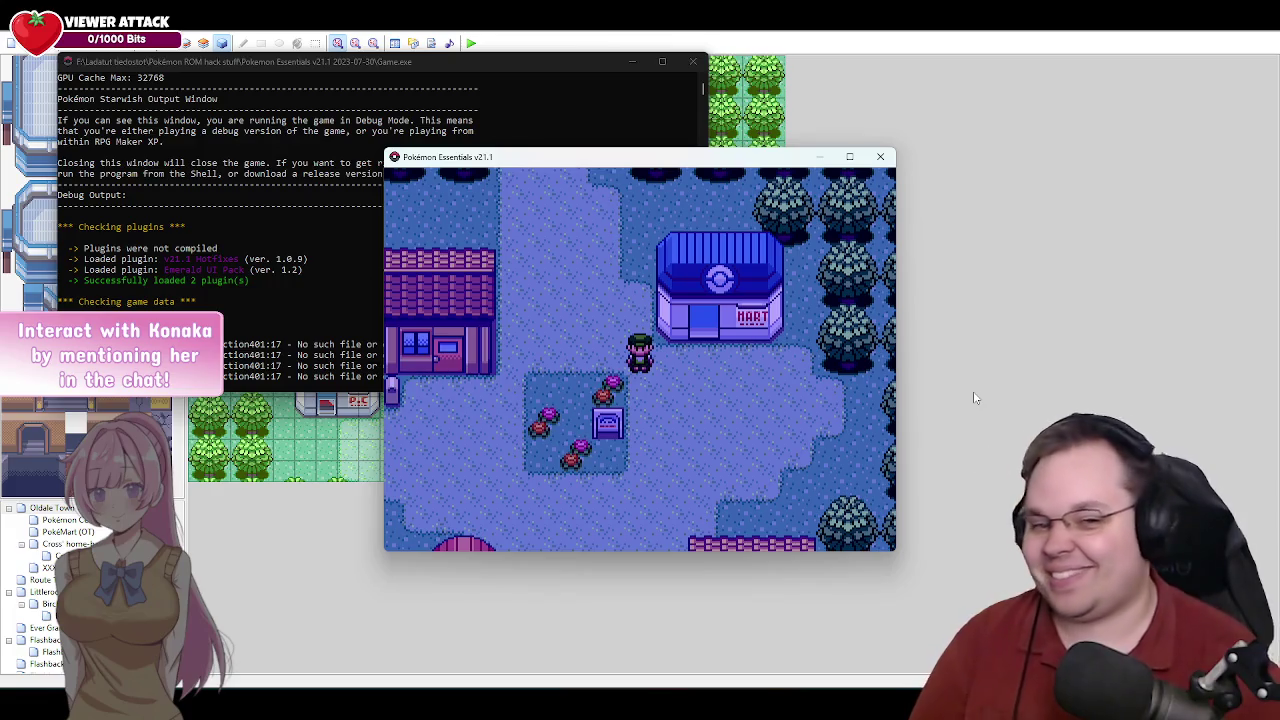
# Walk the player south past the Pokémon Center and right to the house door.
pyautogui.press('Down')
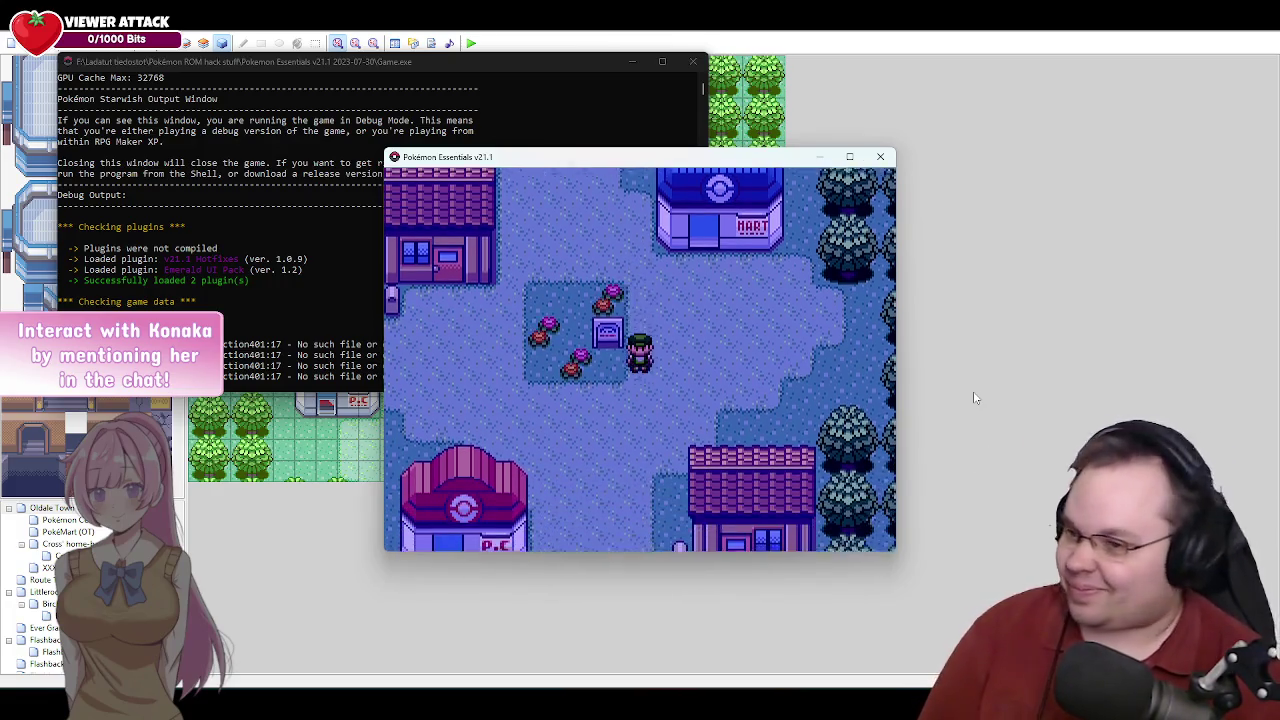
pyautogui.press('Right')
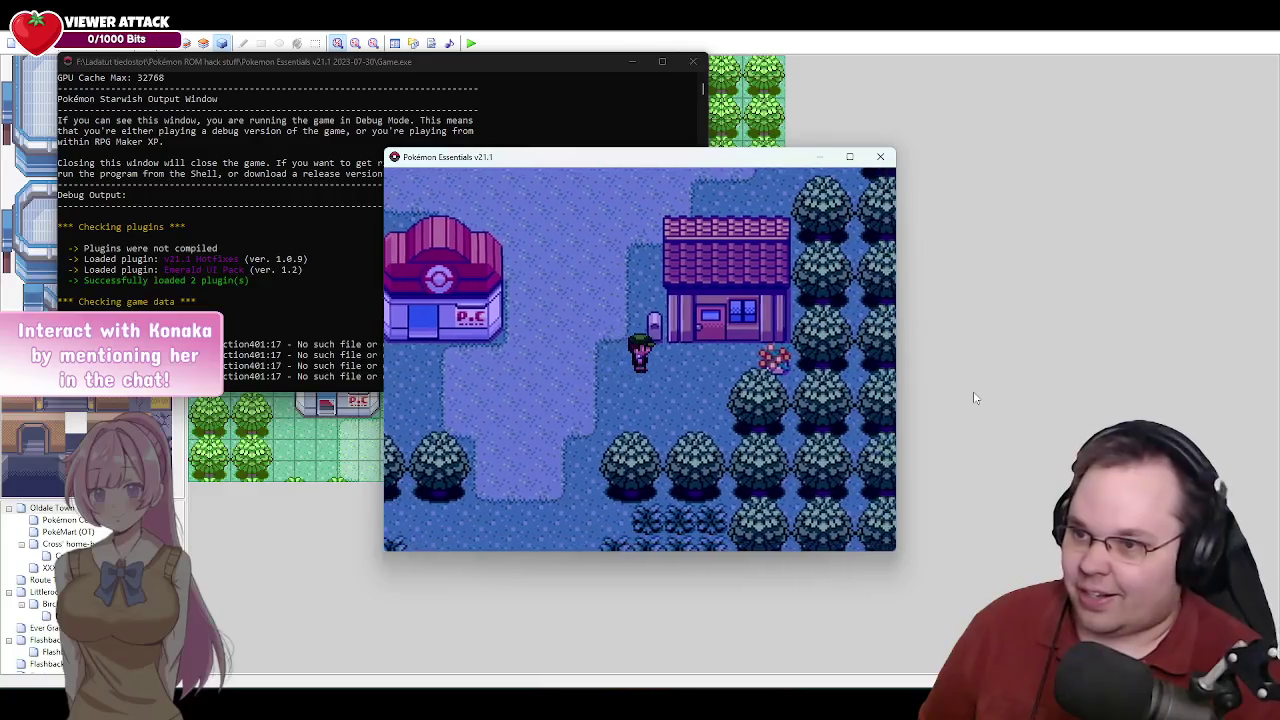
pyautogui.press('Right')
pyautogui.press('Right')
pyautogui.press('Up')
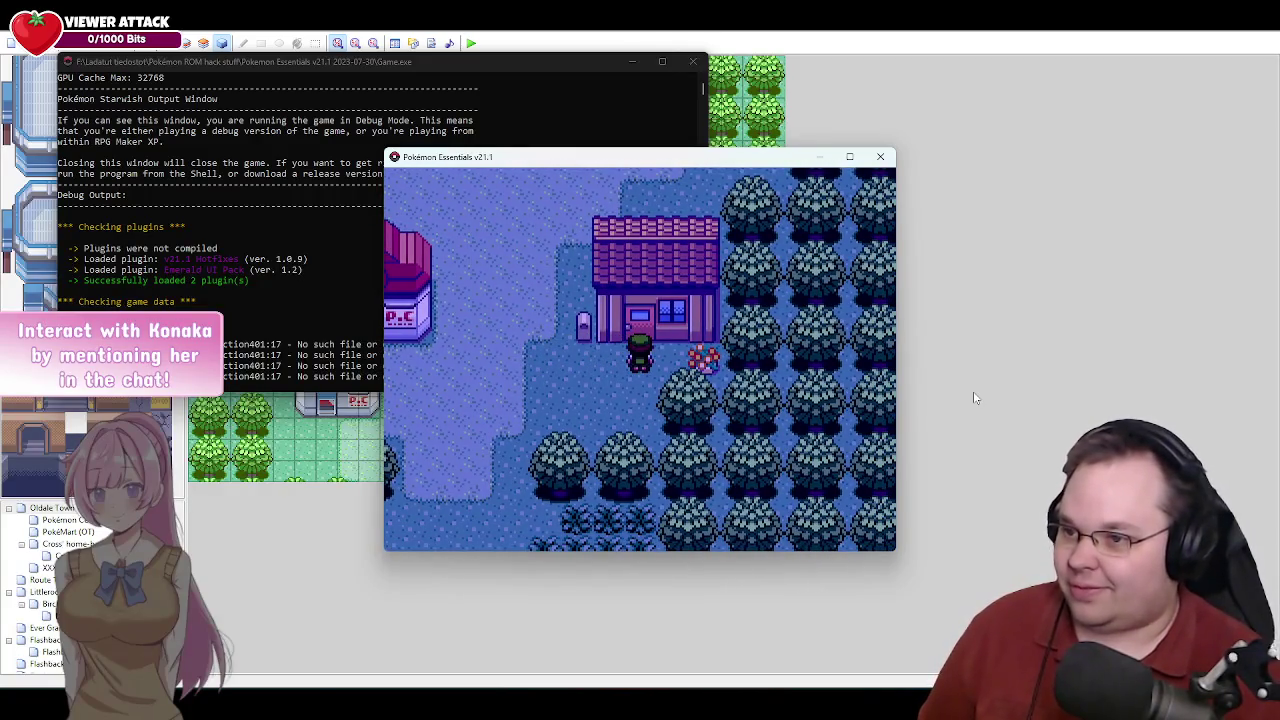
pyautogui.press('Up')
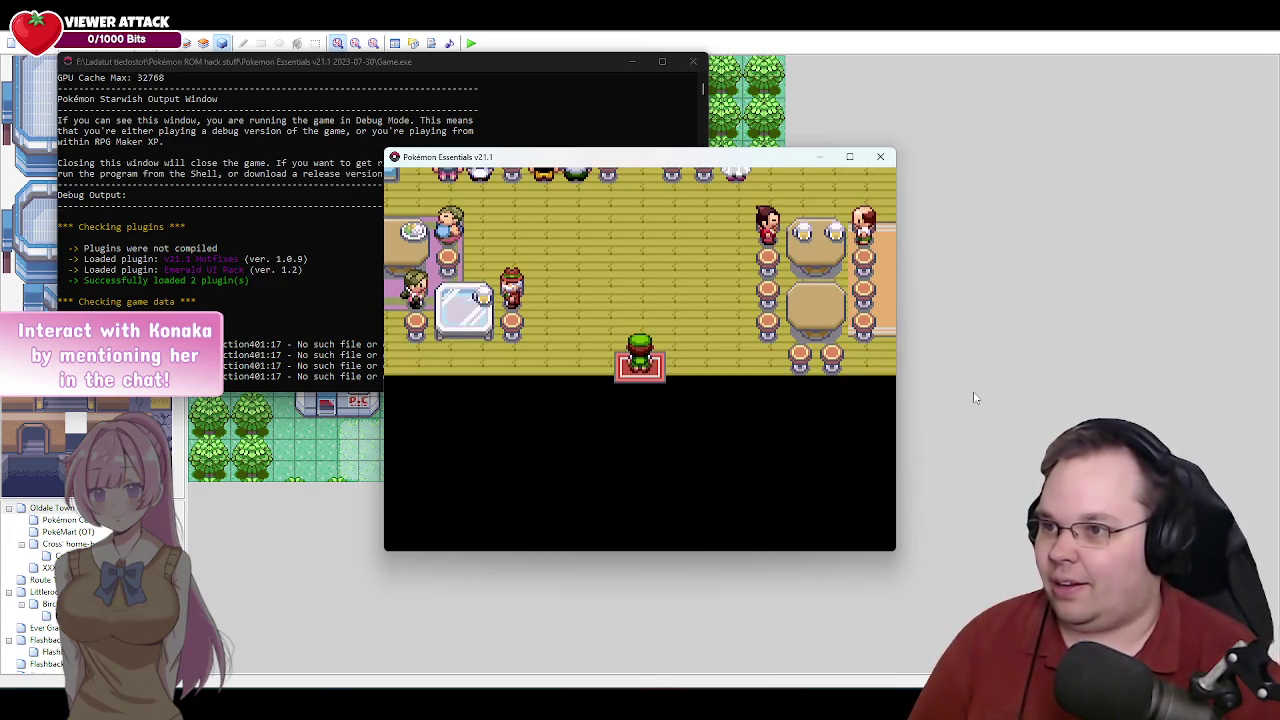
# Walk up to the counter stool, read the patron's full rumour about the gnome Goodish, then step back down.
pyautogui.press('Up')
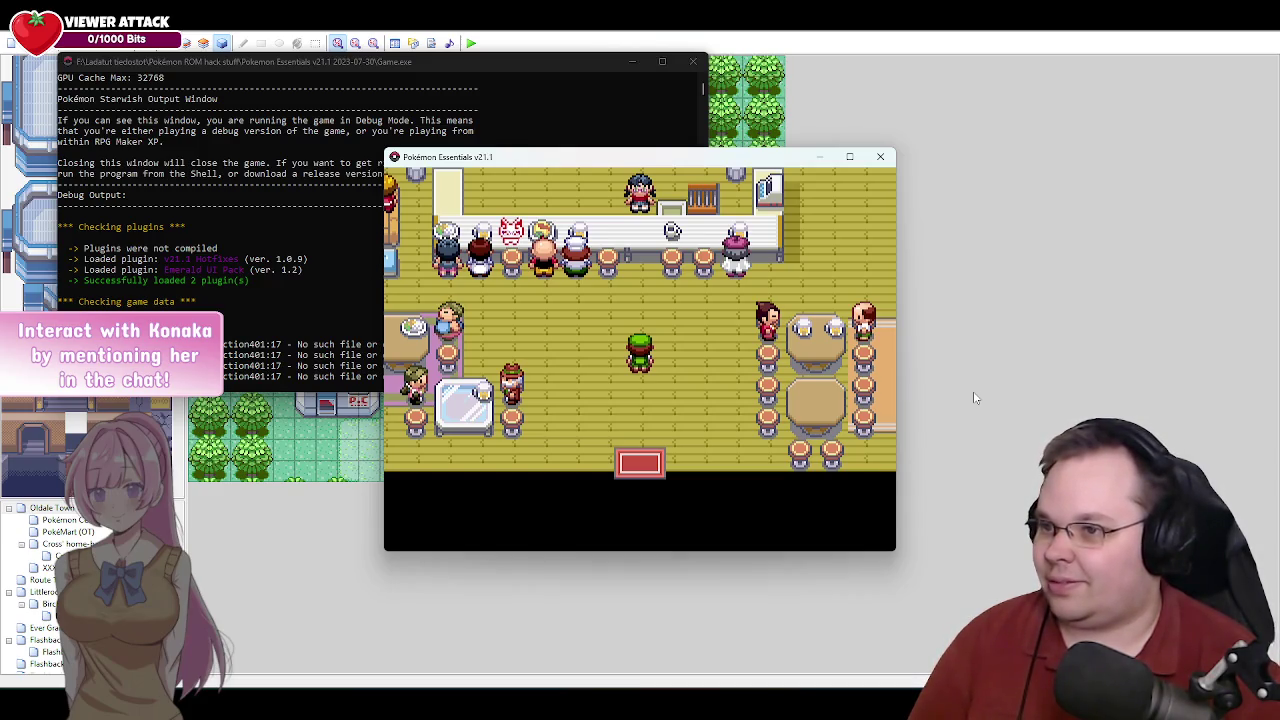
pyautogui.press('Up')
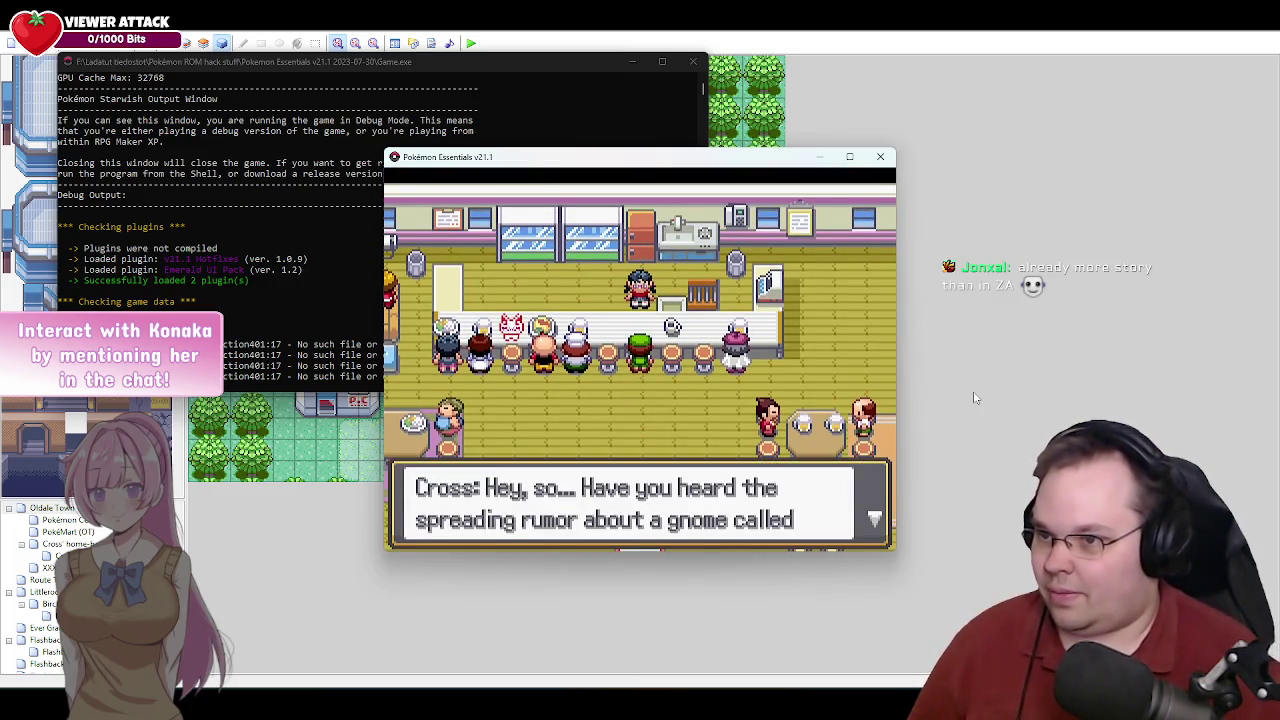
pyautogui.press('c')
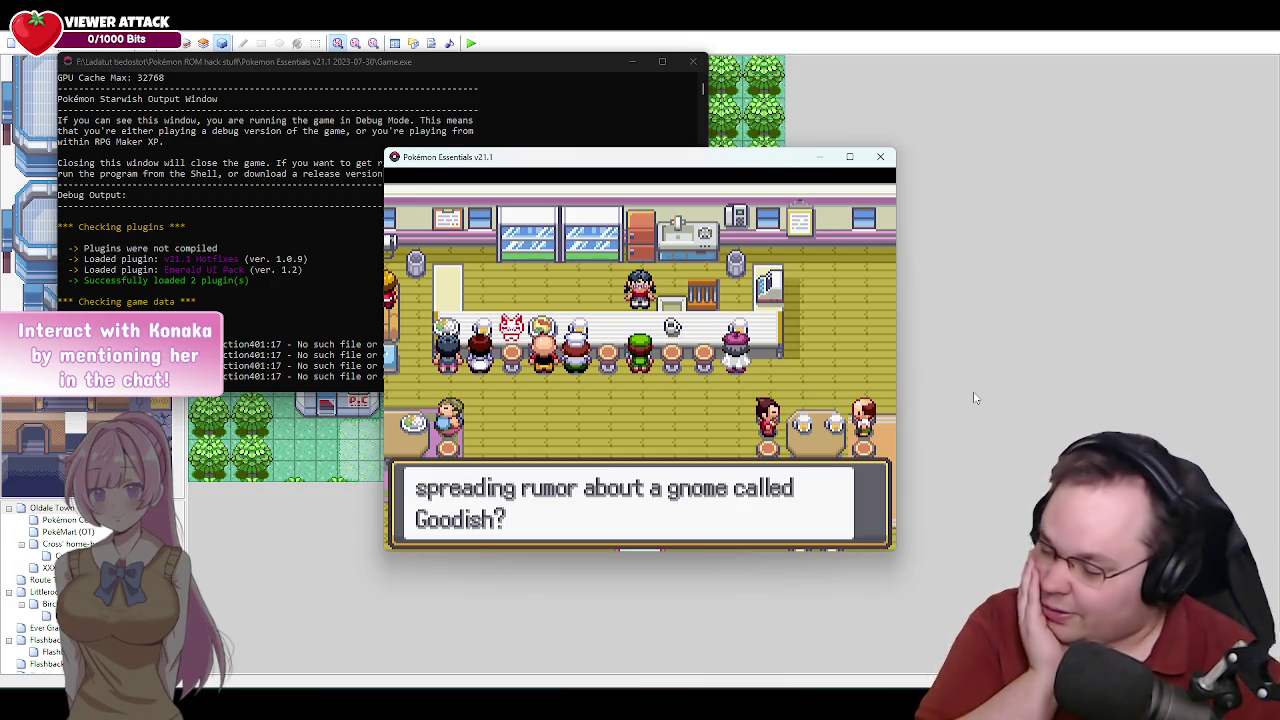
pyautogui.press('Return')
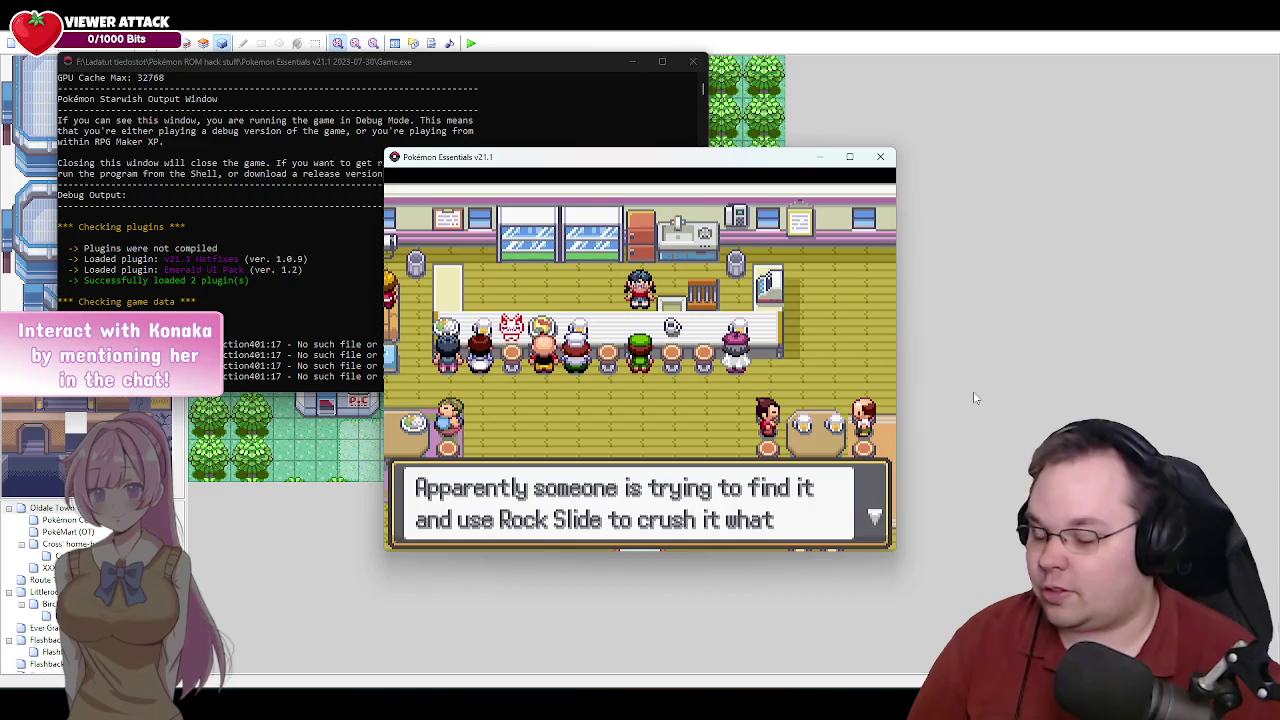
pyautogui.press('c')
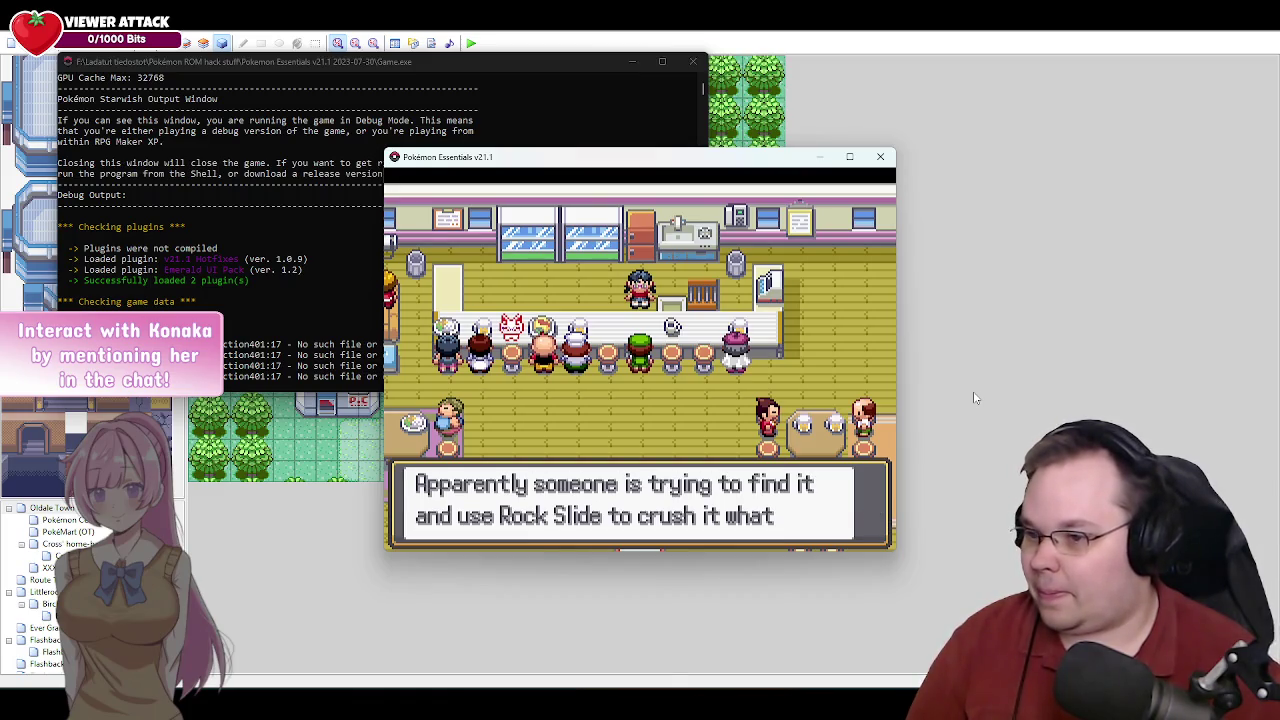
pyautogui.press('c')
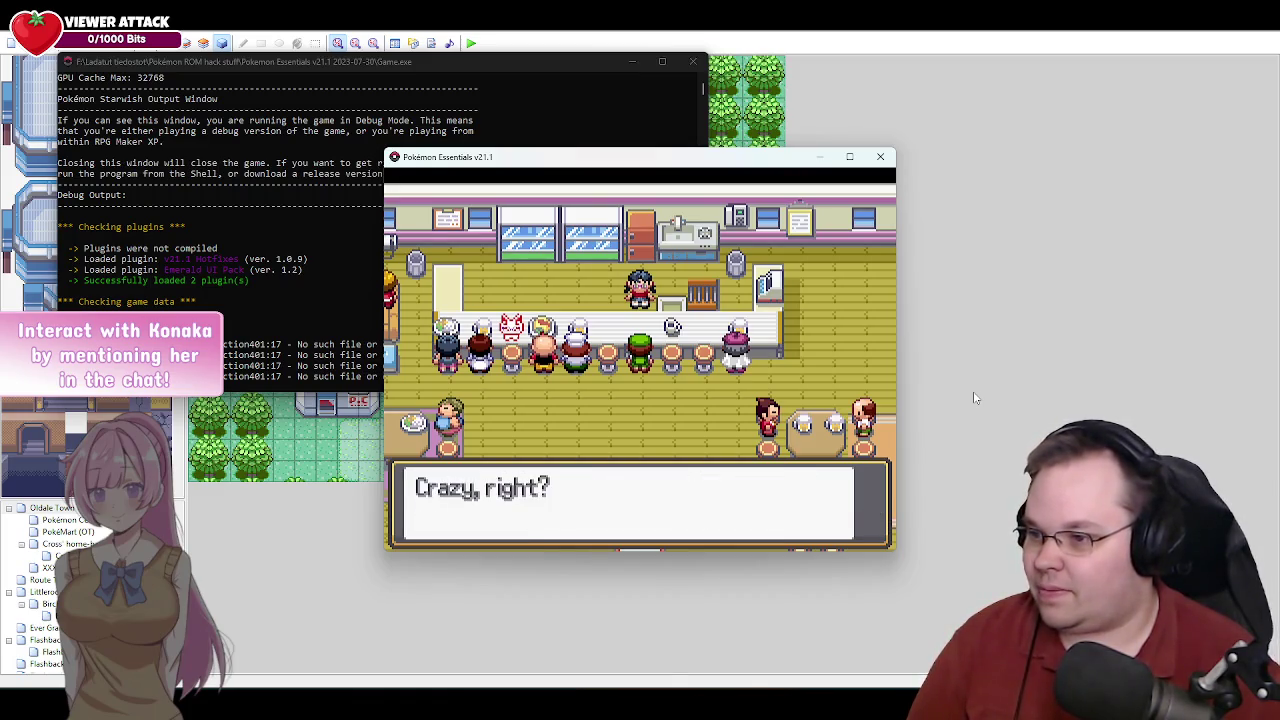
pyautogui.press('c')
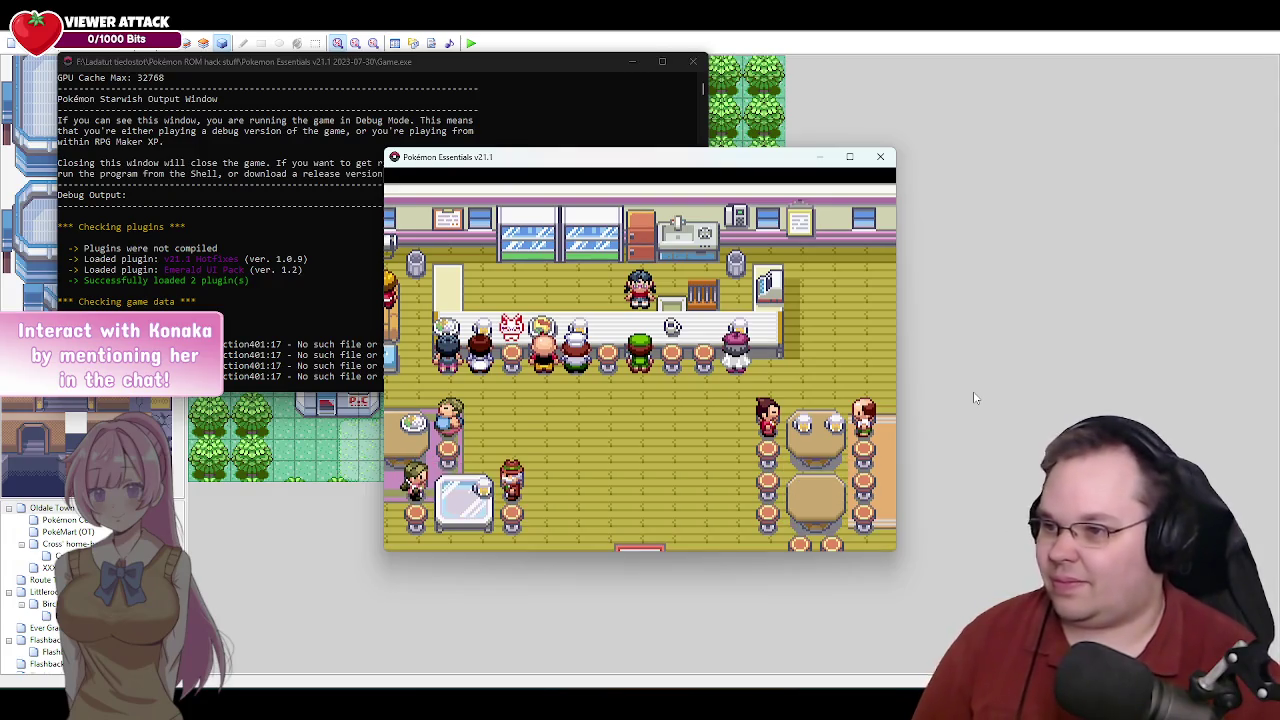
pyautogui.press('Down')
# Walk left and talk to the eating patron until Sidney introduces himself and asks the player's name.
pyautogui.press('Left')
pyautogui.press('Left')
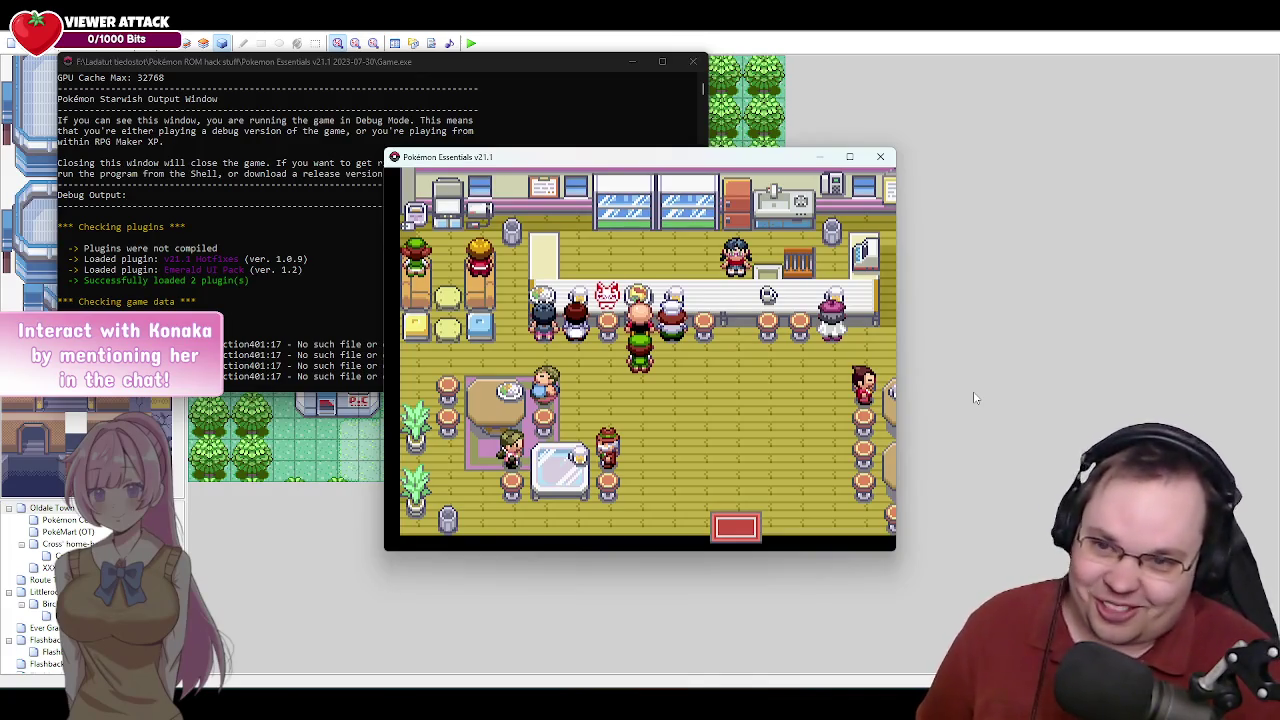
pyautogui.press('Return')
pyautogui.press('Return')
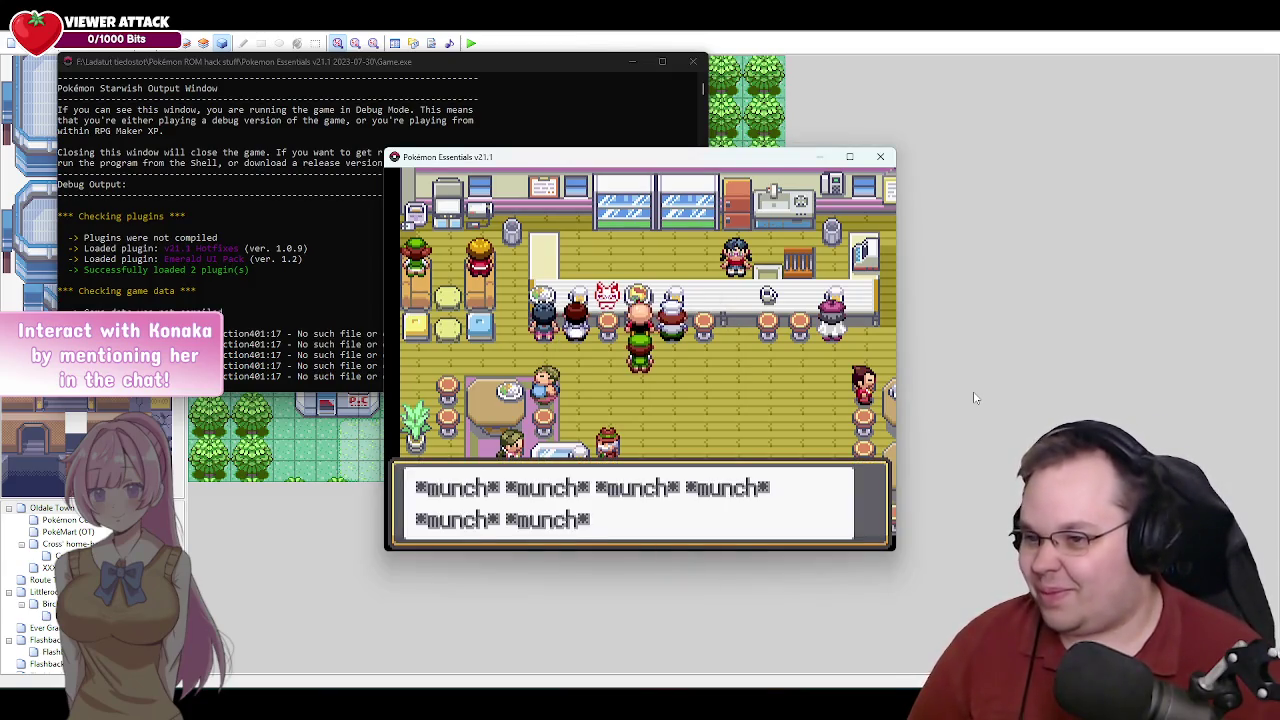
pyautogui.press('Return')
pyautogui.press('Return')
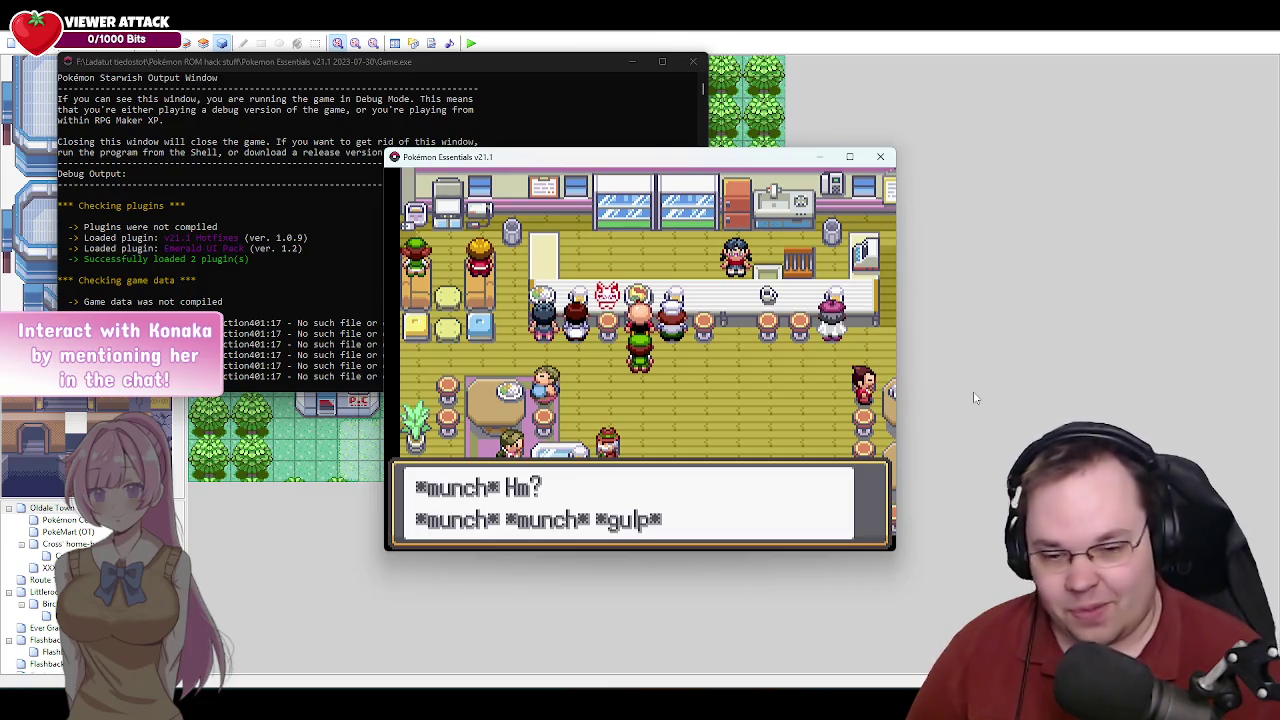
pyautogui.press('Return')
pyautogui.press('Return')
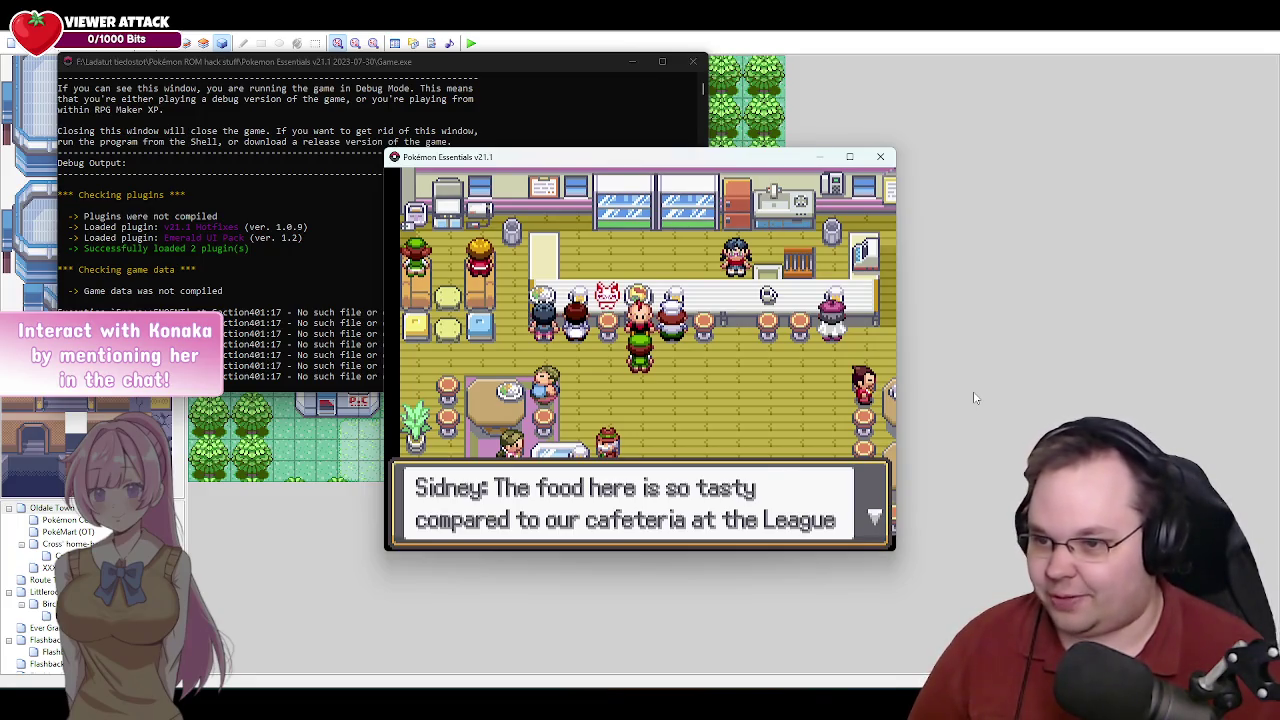
pyautogui.press('Return')
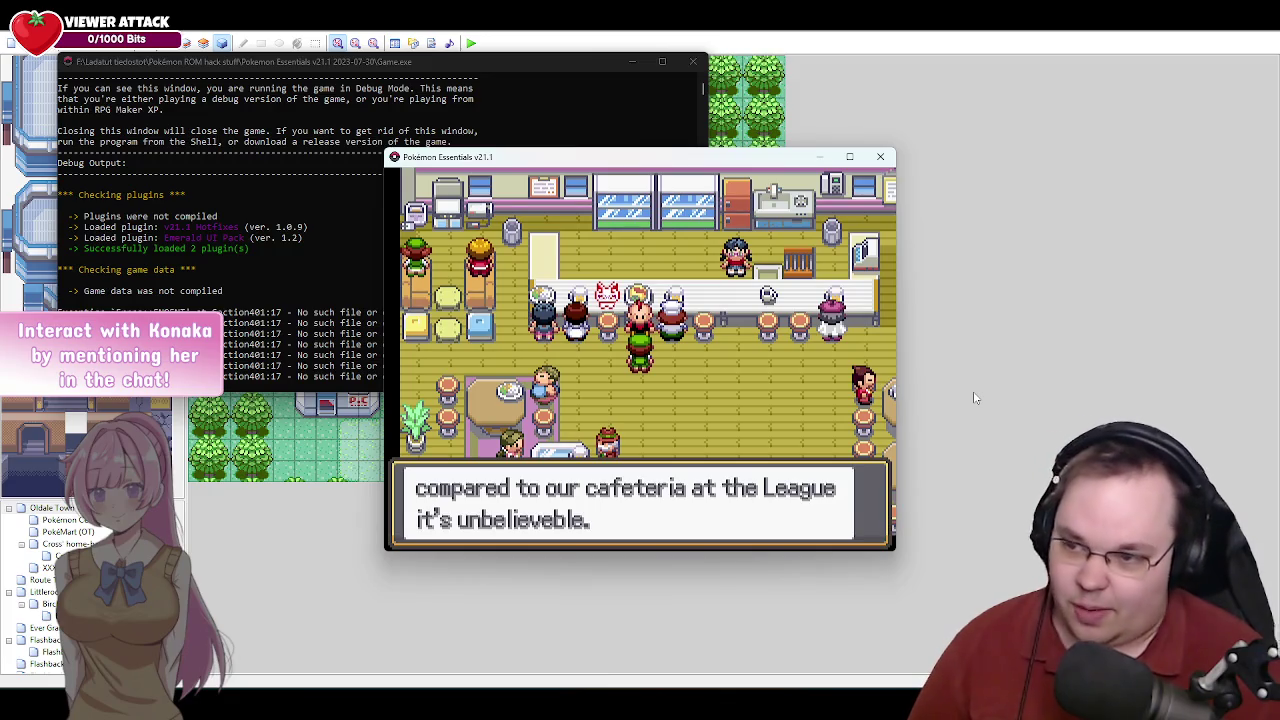
pyautogui.press('Return')
pyautogui.press('Return')
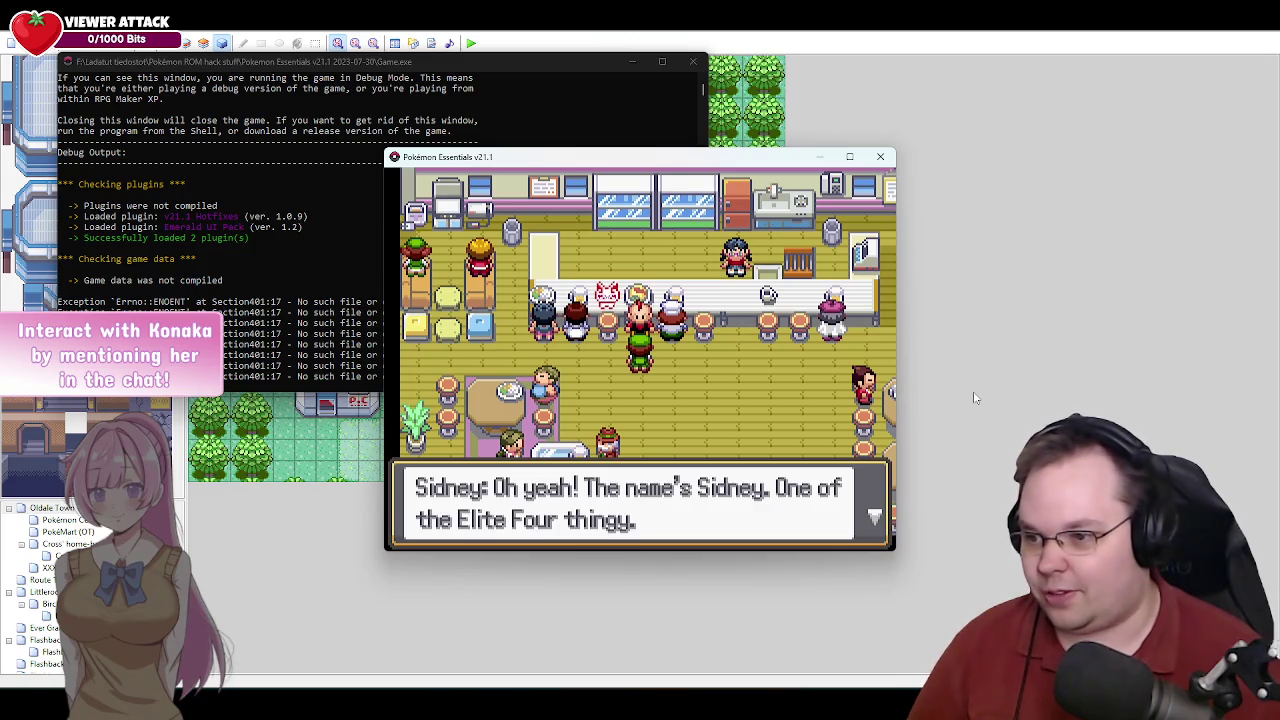
pyautogui.press('c')
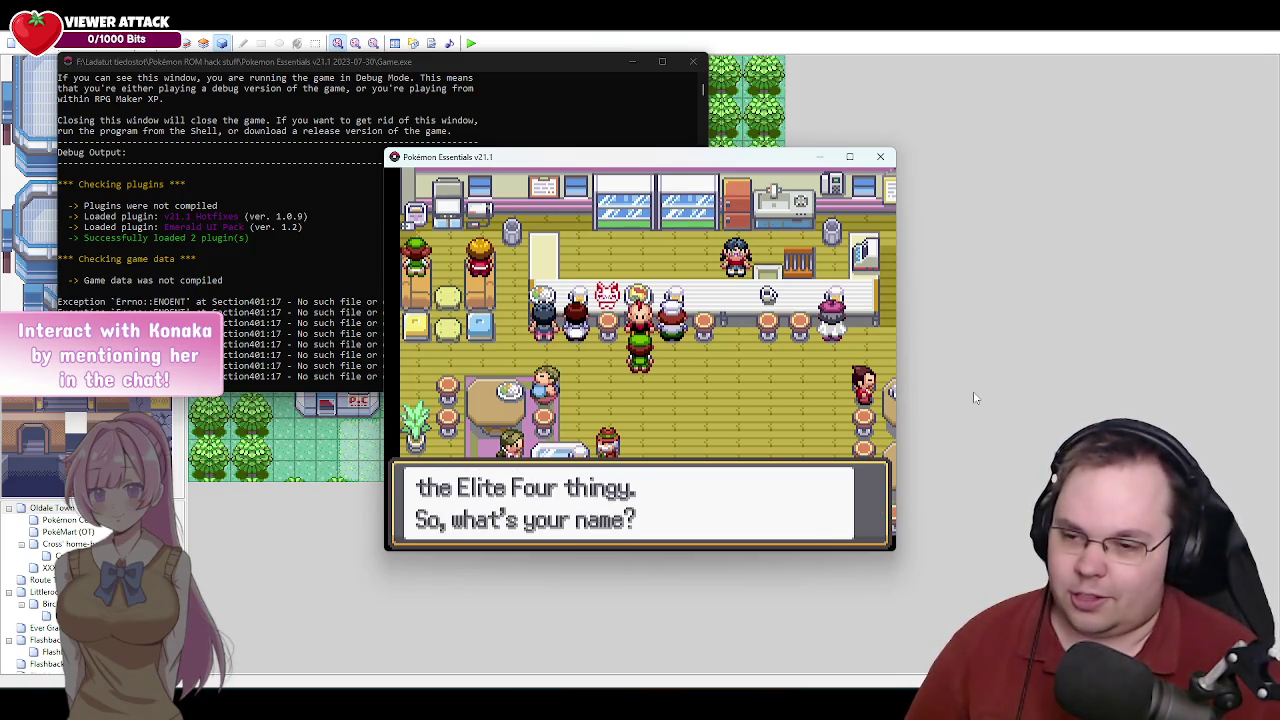
pyautogui.press('Return')
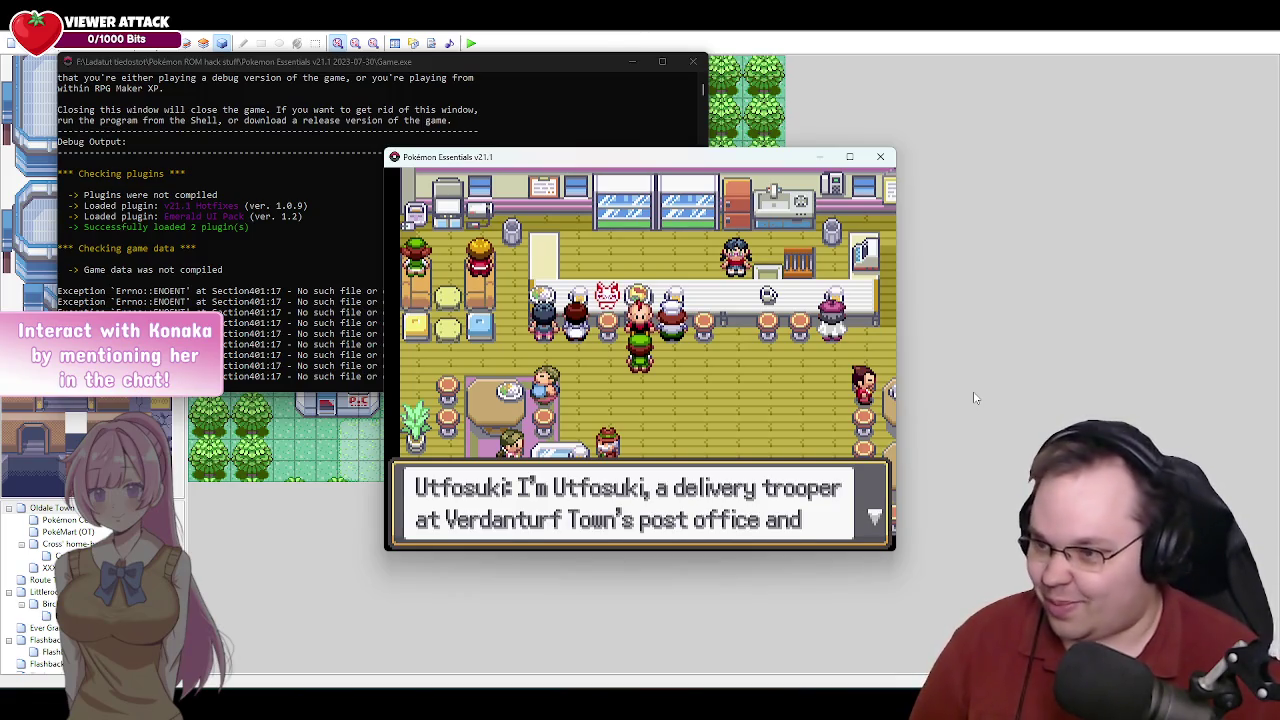
# Advance through the player's introduction and Sidney's reply about new experiences to his good-luck farewell.
pyautogui.press('c')
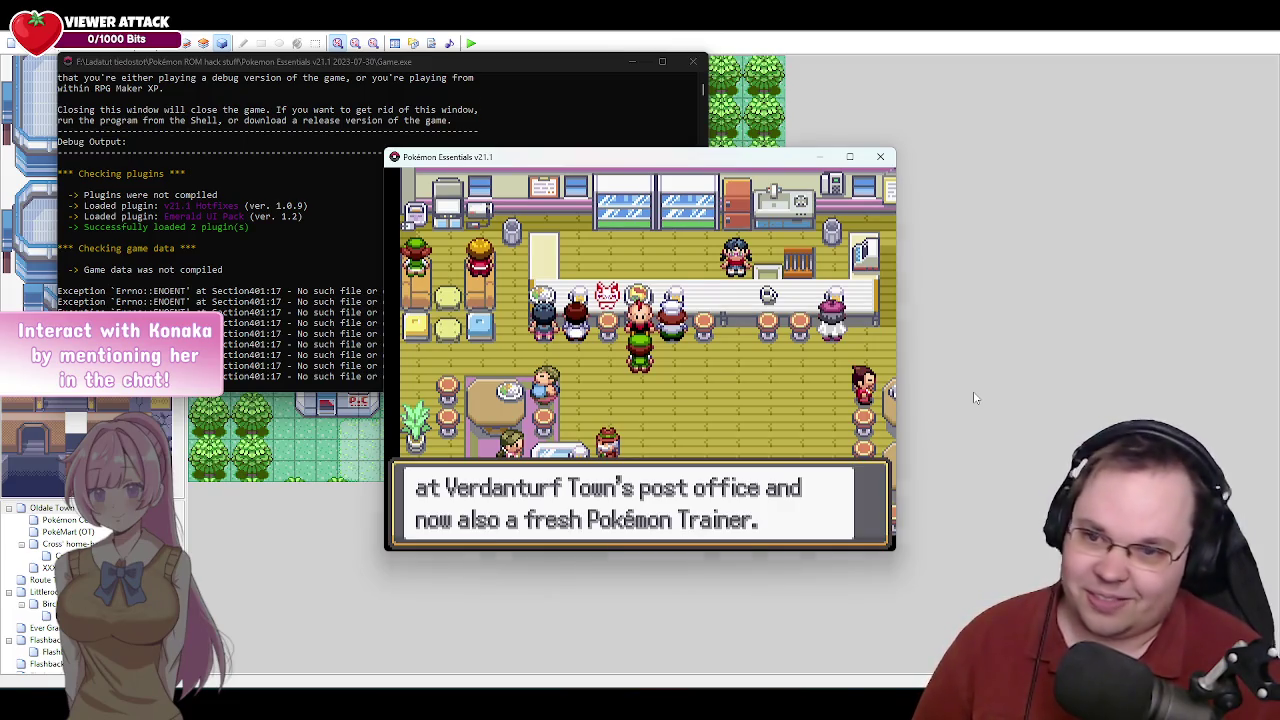
pyautogui.press('c')
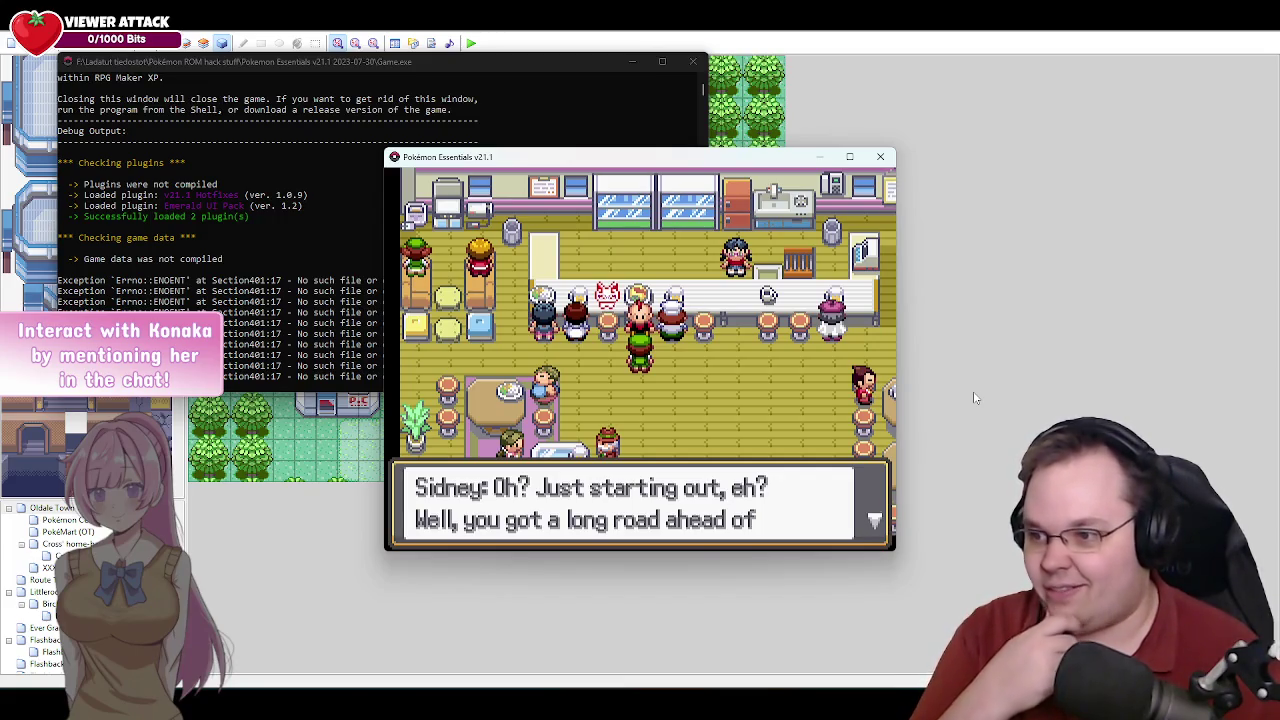
pyautogui.press('c')
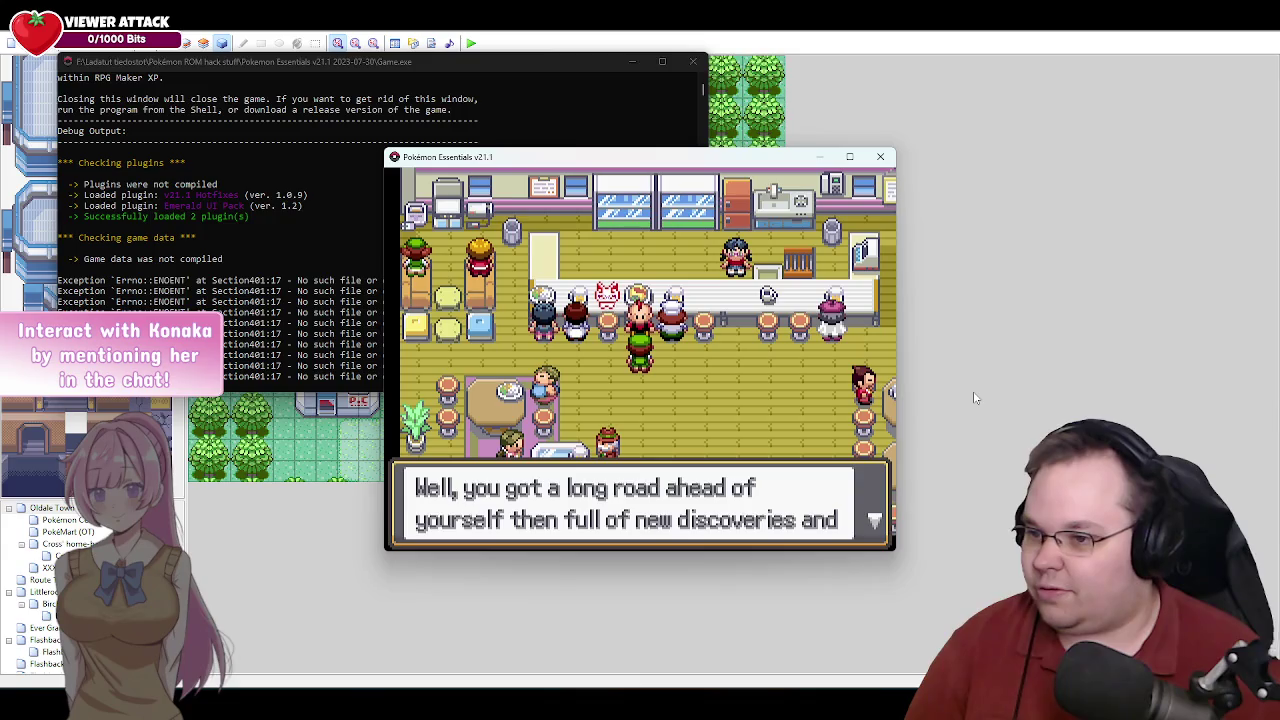
pyautogui.press('c')
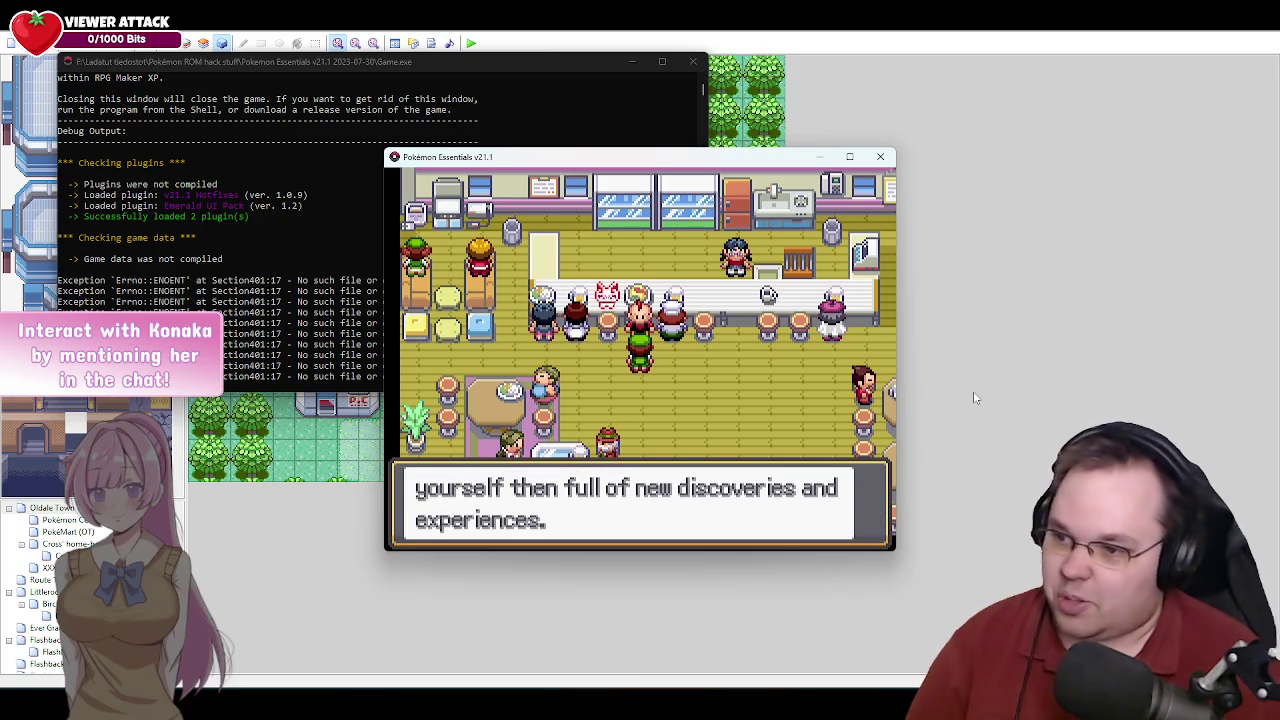
pyautogui.press('c')
pyautogui.press('Return')
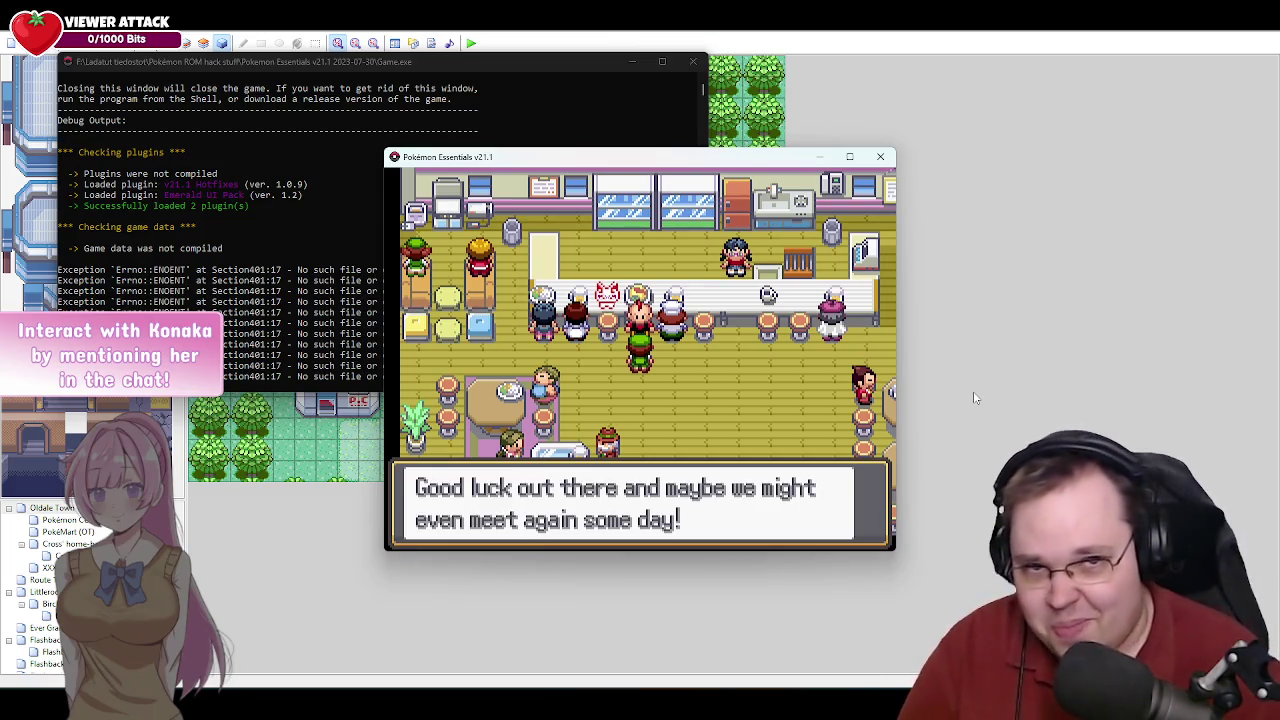
pyautogui.press('c')
pyautogui.press('Return')
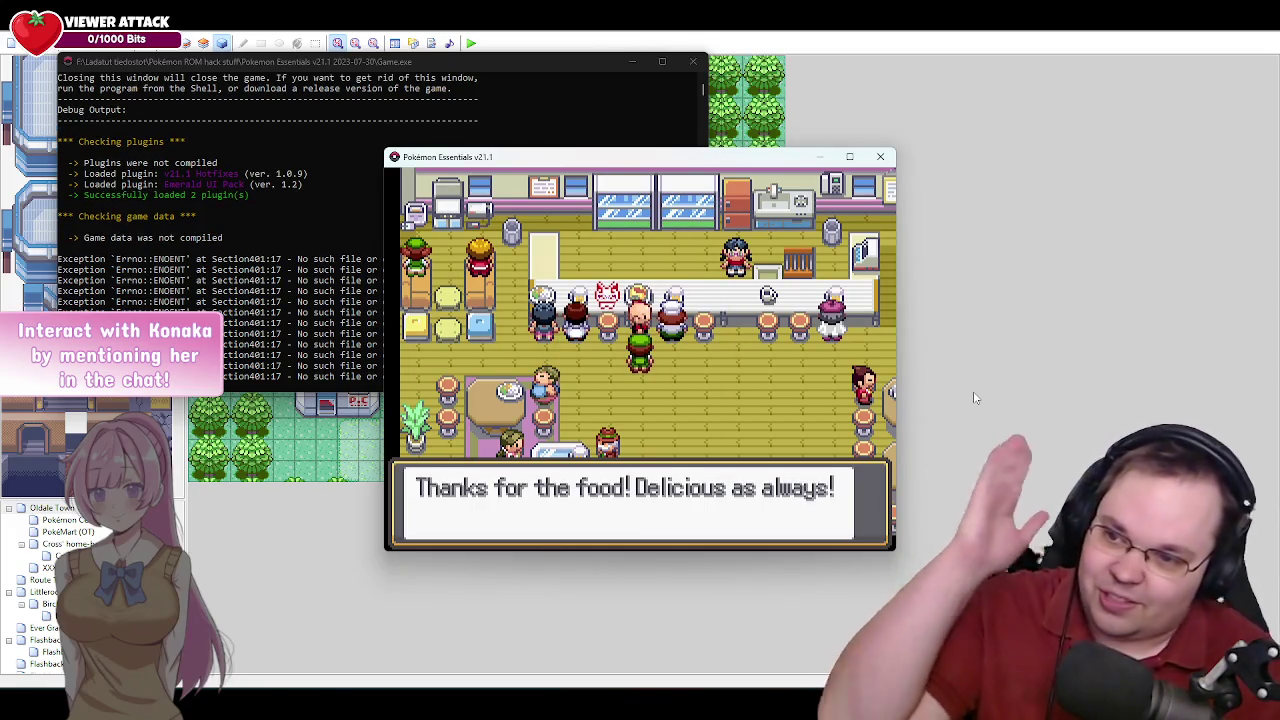
# Dismiss the voice-clip warning, close the Cook's reply so Sidney leaves, and head left toward the counter.
pyautogui.press('c')
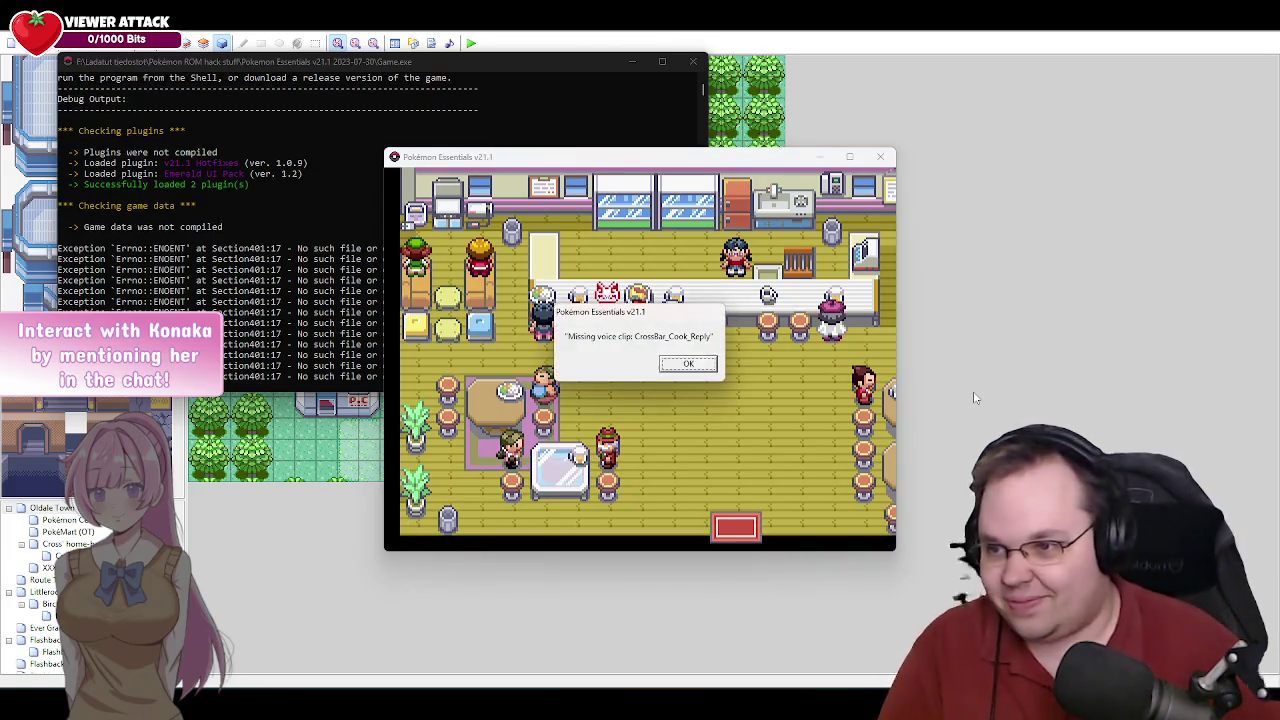
pyautogui.press('Return')
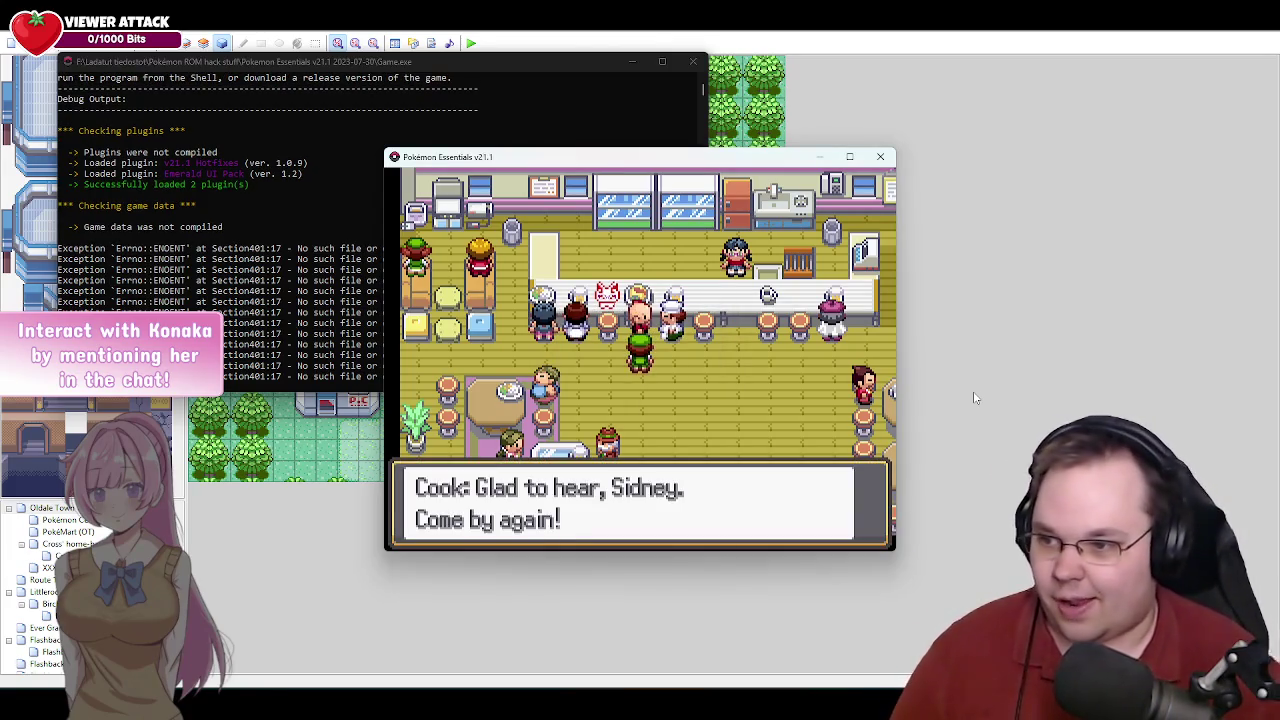
pyautogui.press('c')
pyautogui.press('Down')
pyautogui.press('Down')
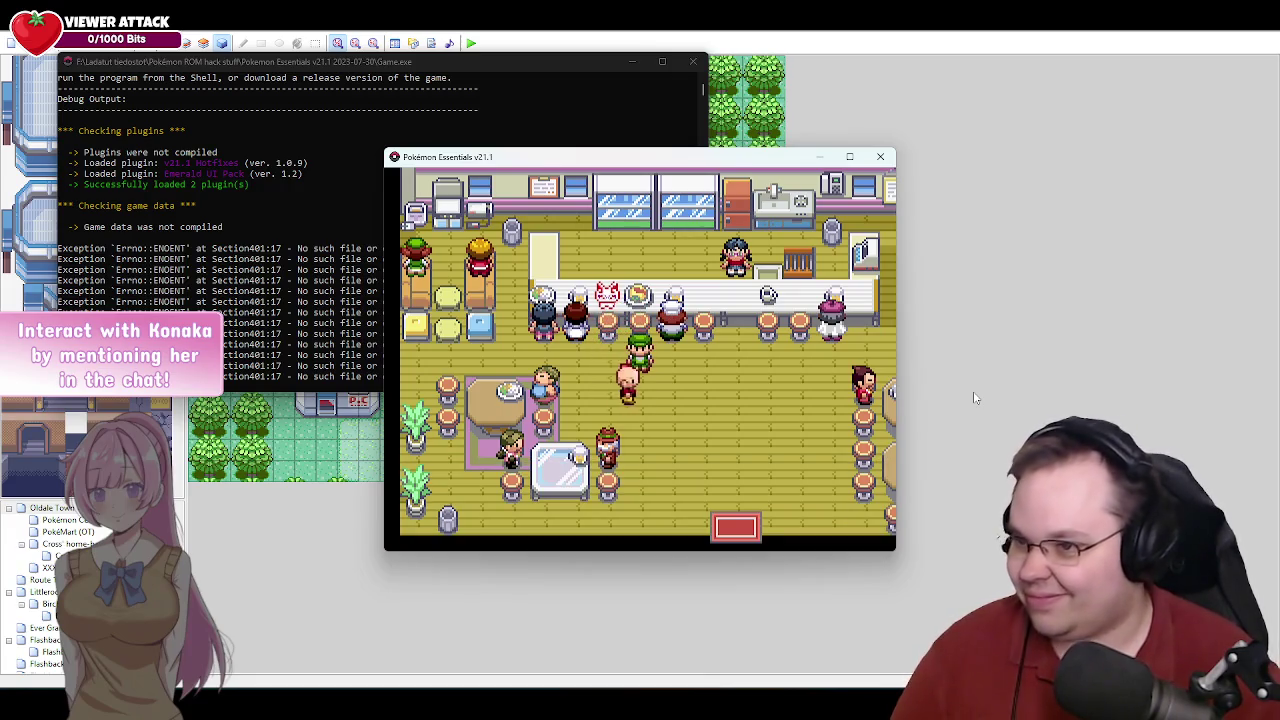
pyautogui.press('Right')
pyautogui.press('Right')
pyautogui.press('Right')
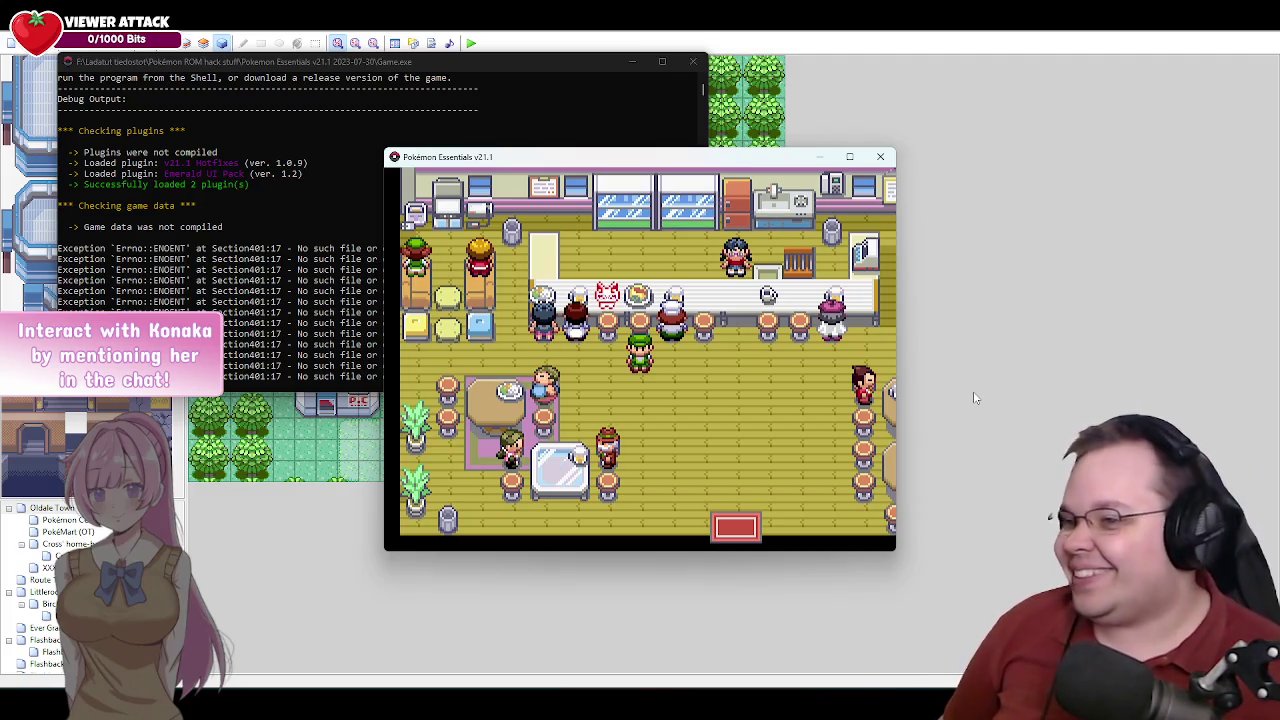
pyautogui.press('Left')
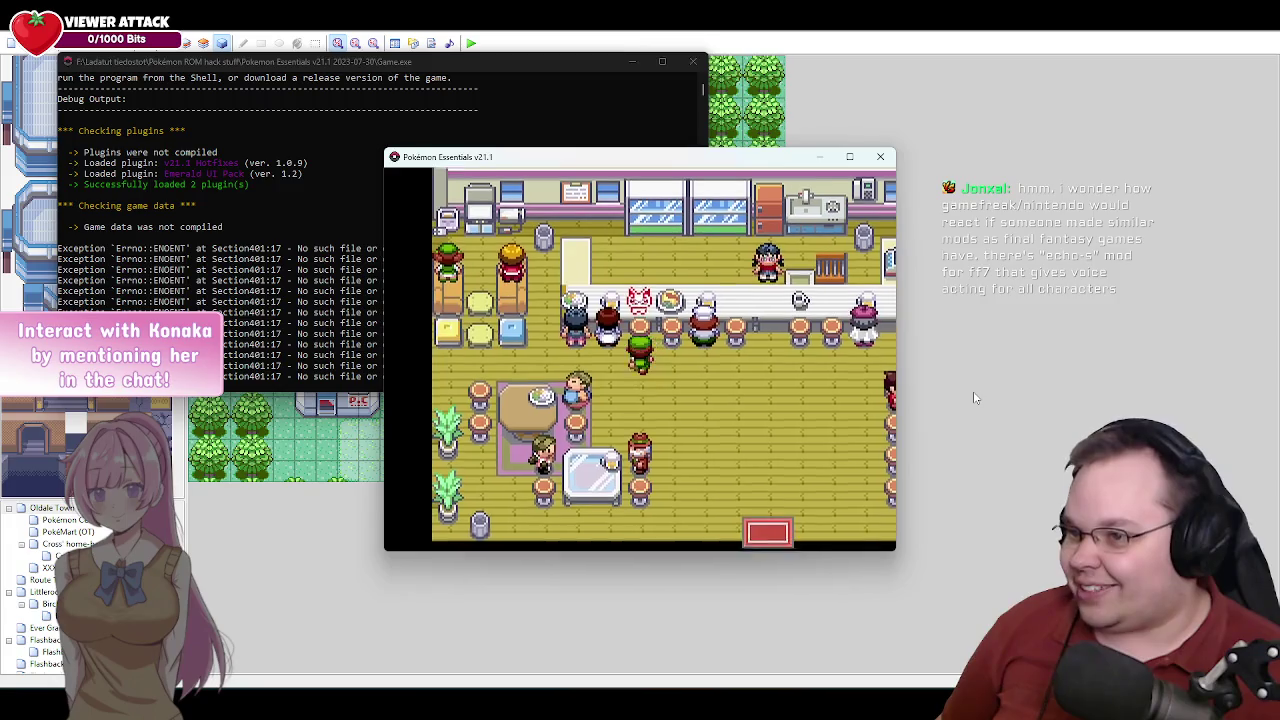
# Talk to the cat at the counter and close its 'Purrr...' message.
pyautogui.press('Up')
pyautogui.press('Return')
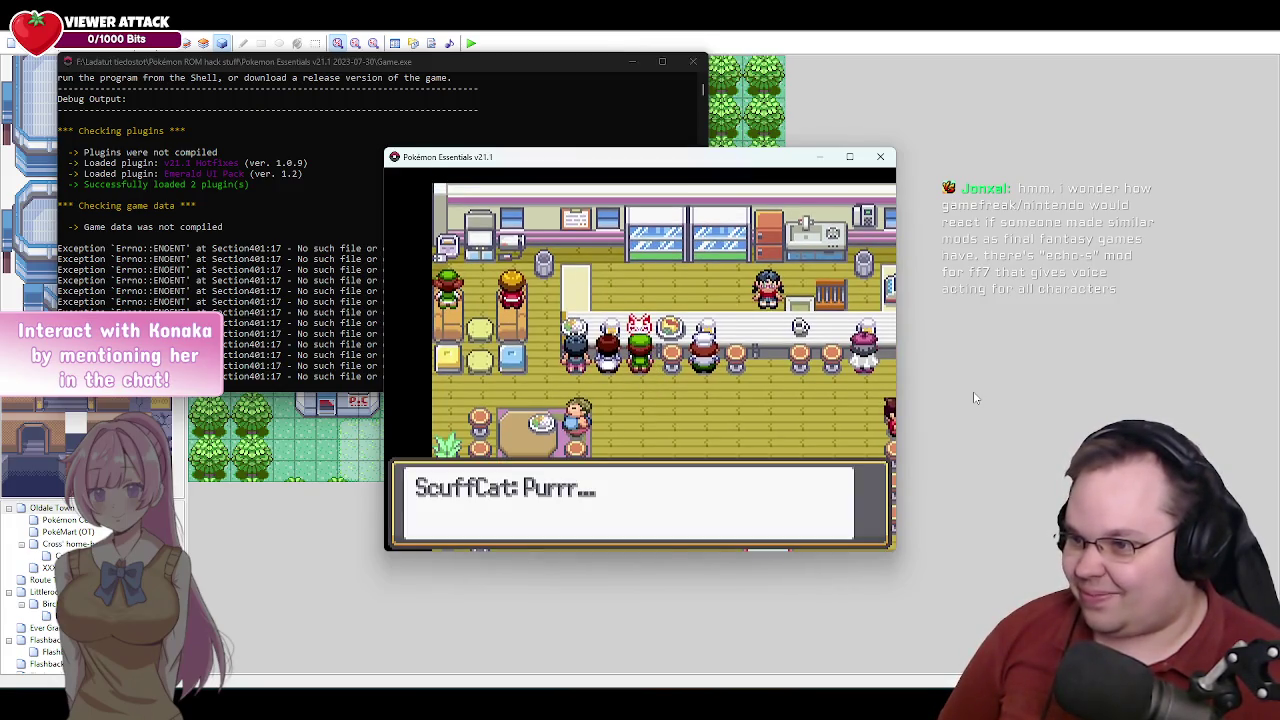
pyautogui.press('Return')
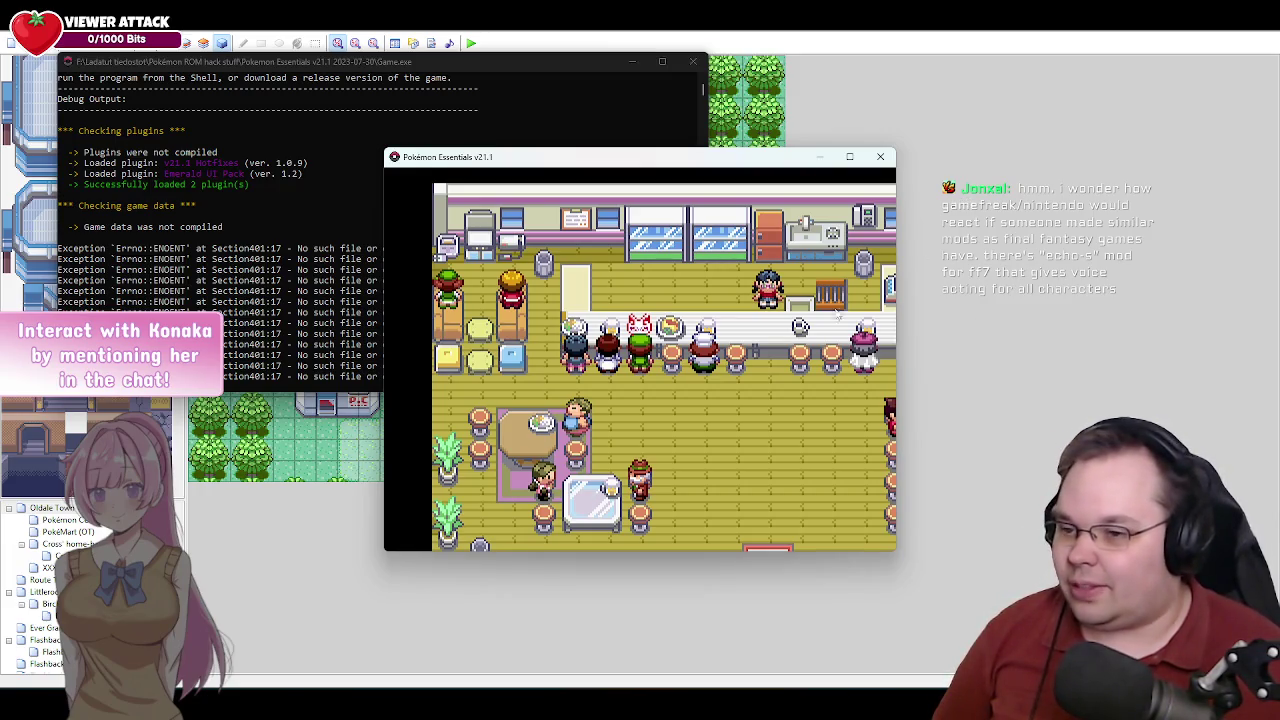
# Walk over beside the stairs, talk to the cat there, close its purring, and head toward the counter.
pyautogui.press('Down')
pyautogui.press('Right')
pyautogui.press('Right')
pyautogui.press('Right')
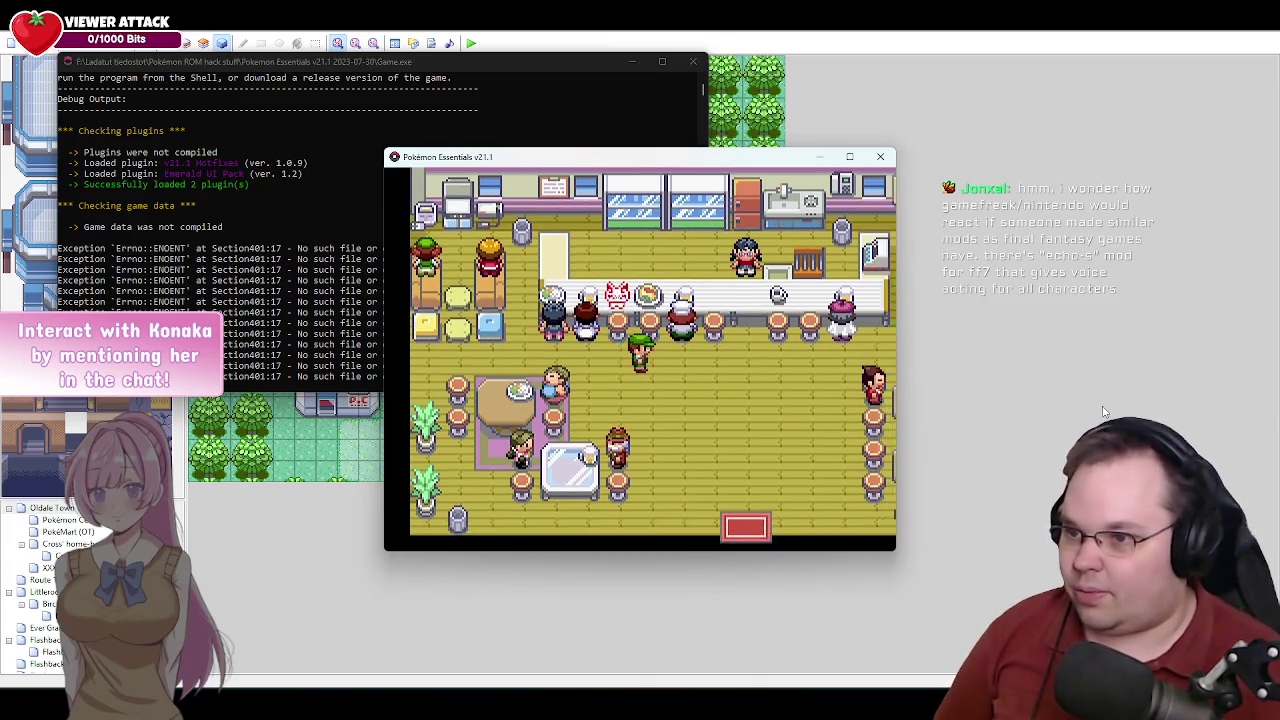
pyautogui.press('Right')
pyautogui.press('Right')
pyautogui.press('Right')
pyautogui.press('Up')
pyautogui.press('Up')
pyautogui.press('Up')
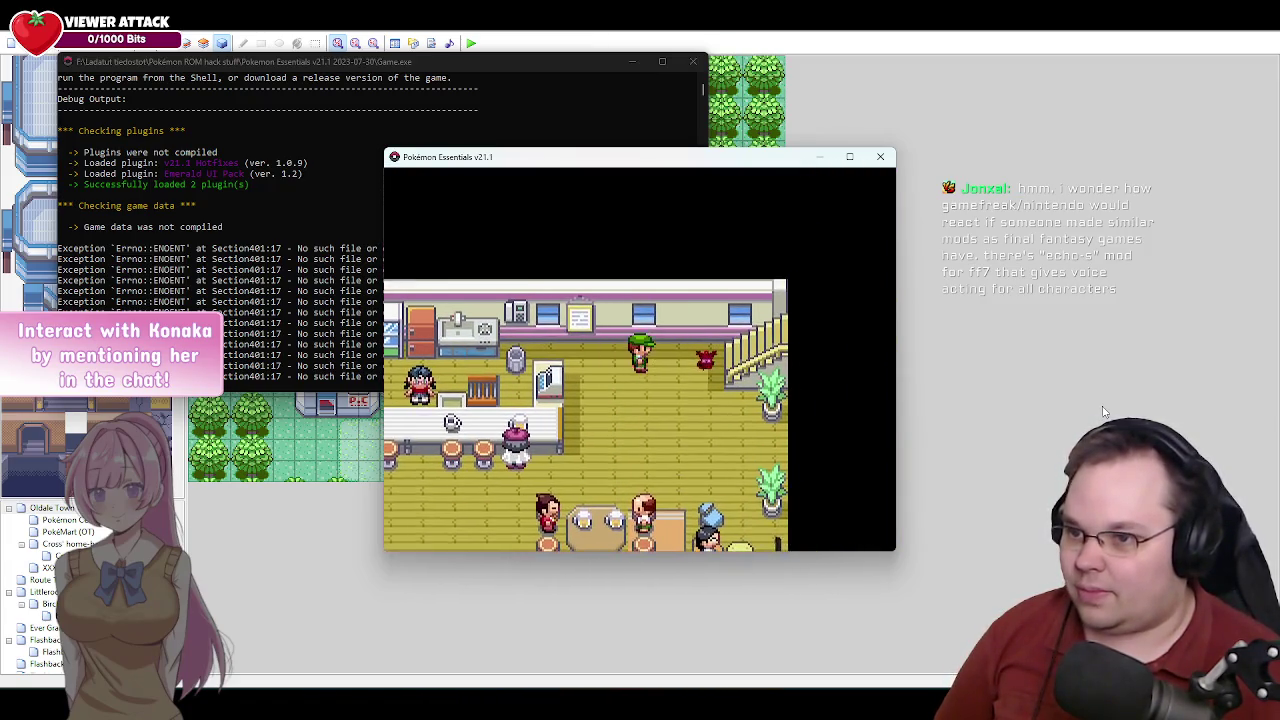
pyautogui.press('c')
pyautogui.press('Return')
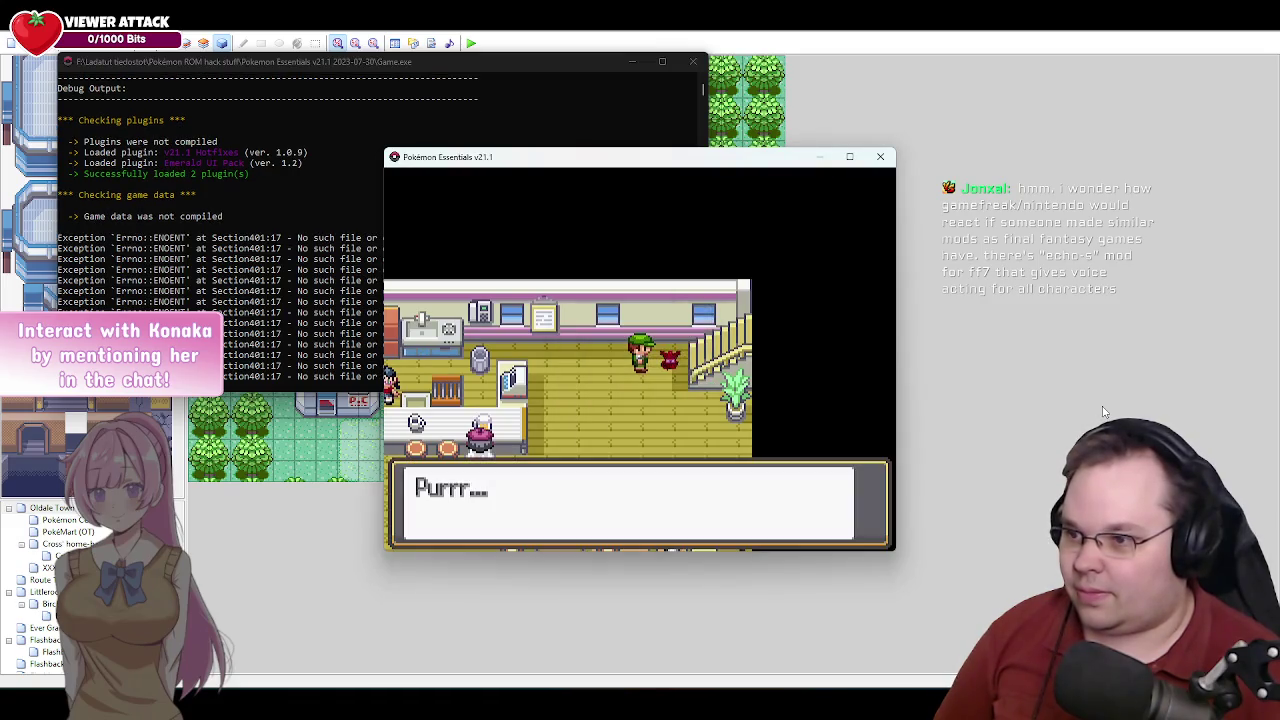
pyautogui.press('c')
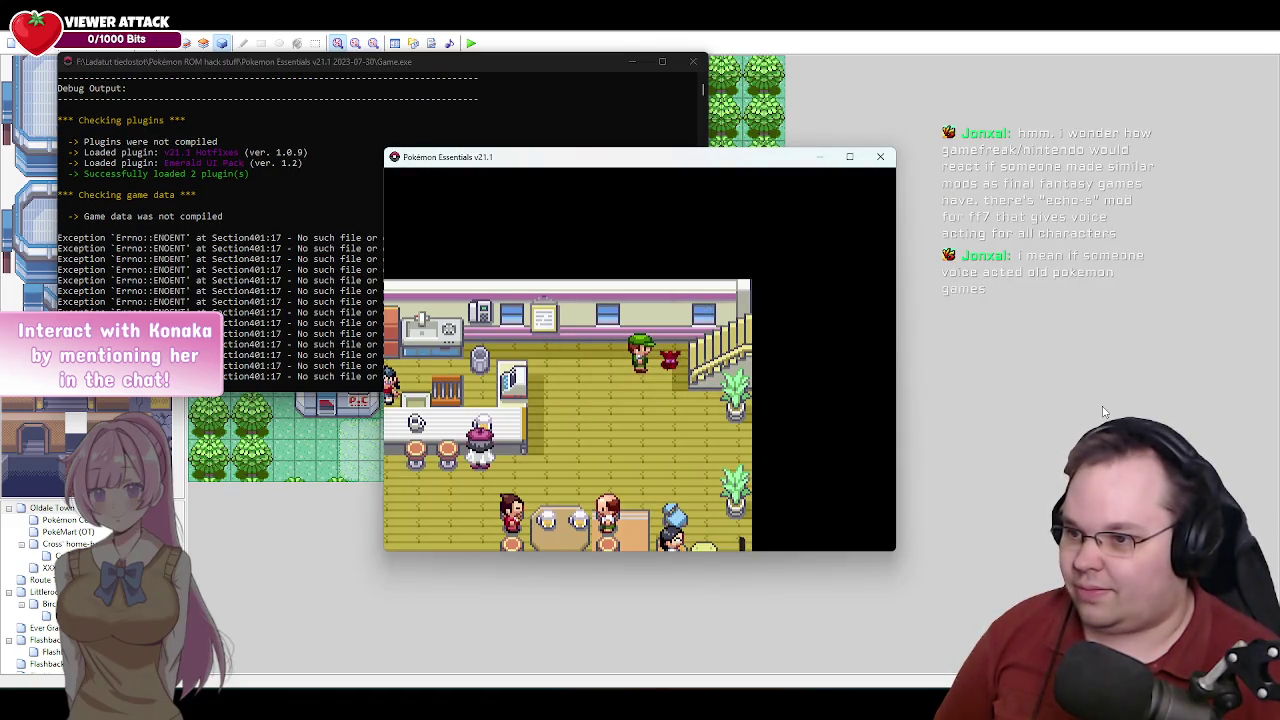
pyautogui.press('Left')
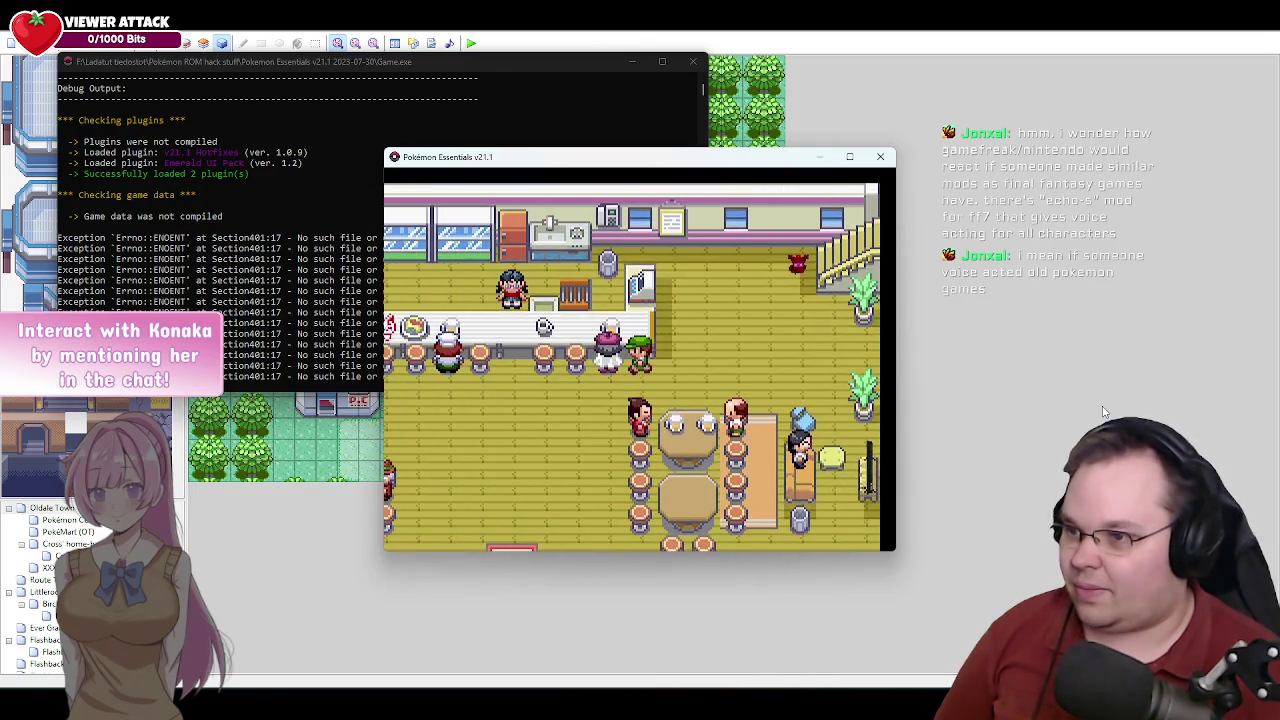
# Talk to the artist through 'One day for sure! NEVER GIVE UP!', then walk down and left.
pyautogui.press('c')
pyautogui.press('Return')
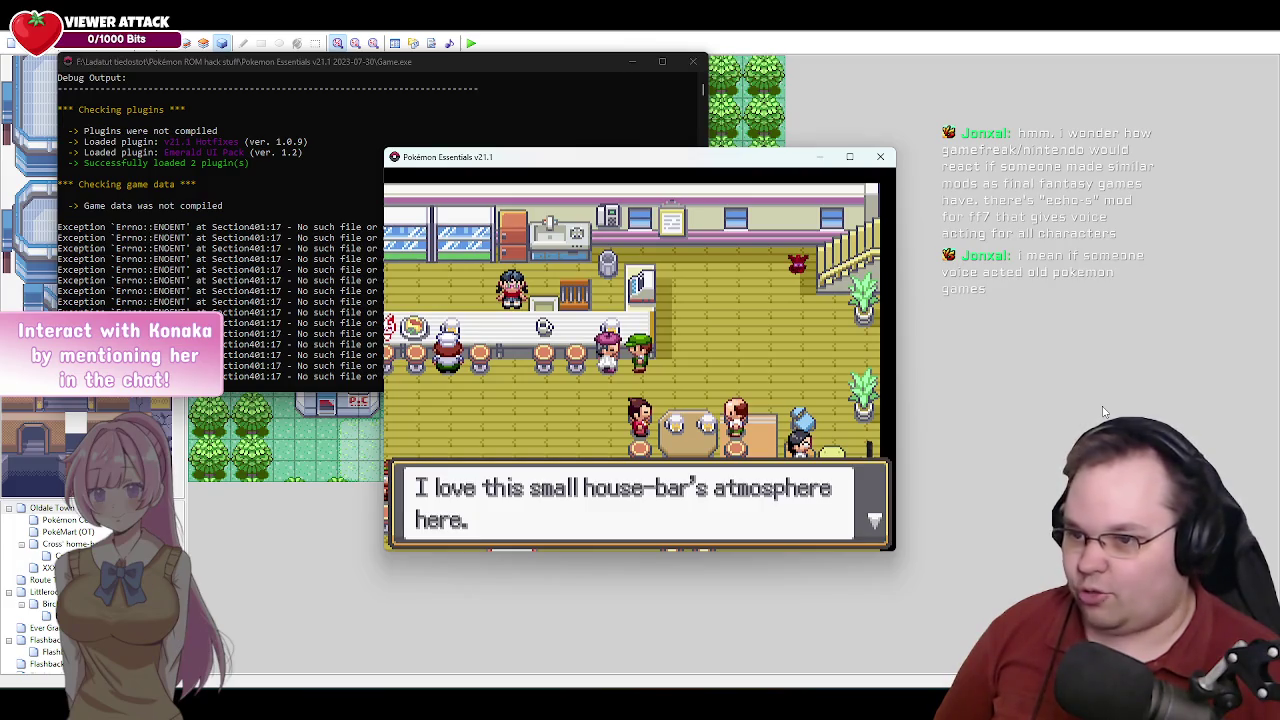
pyautogui.press('c')
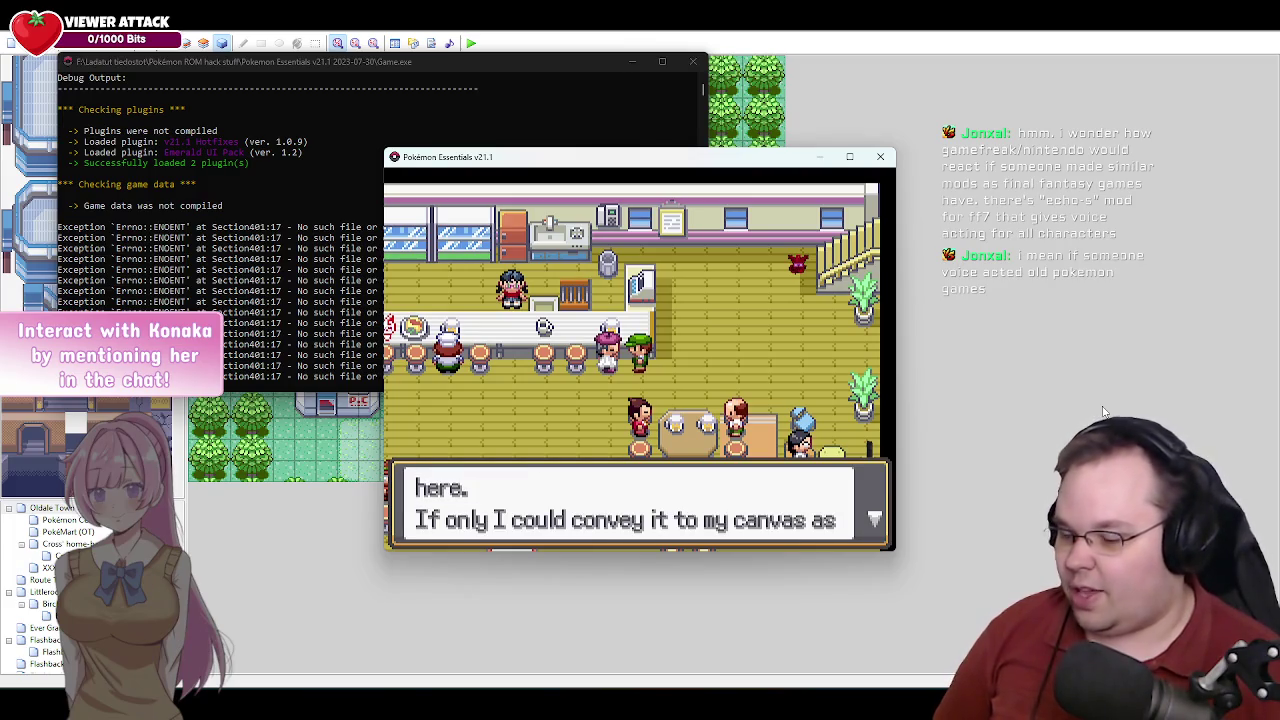
pyautogui.press('c')
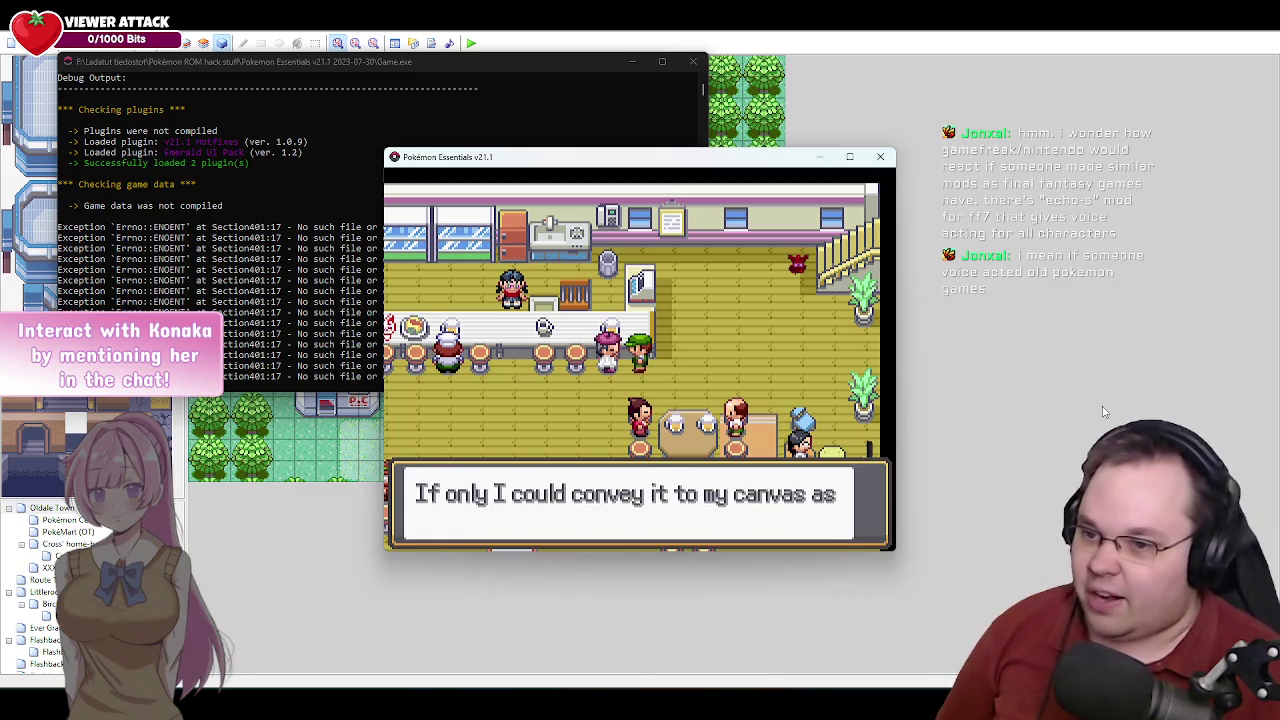
pyautogui.press('Return')
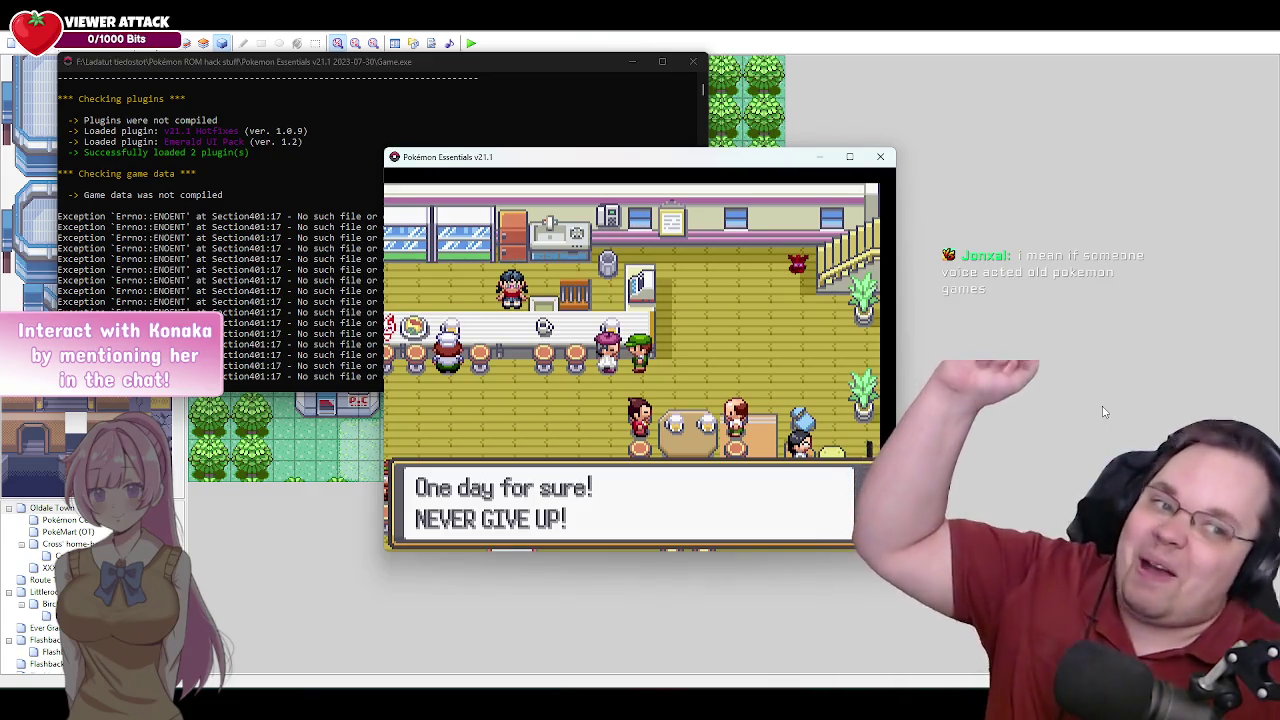
pyautogui.press('c')
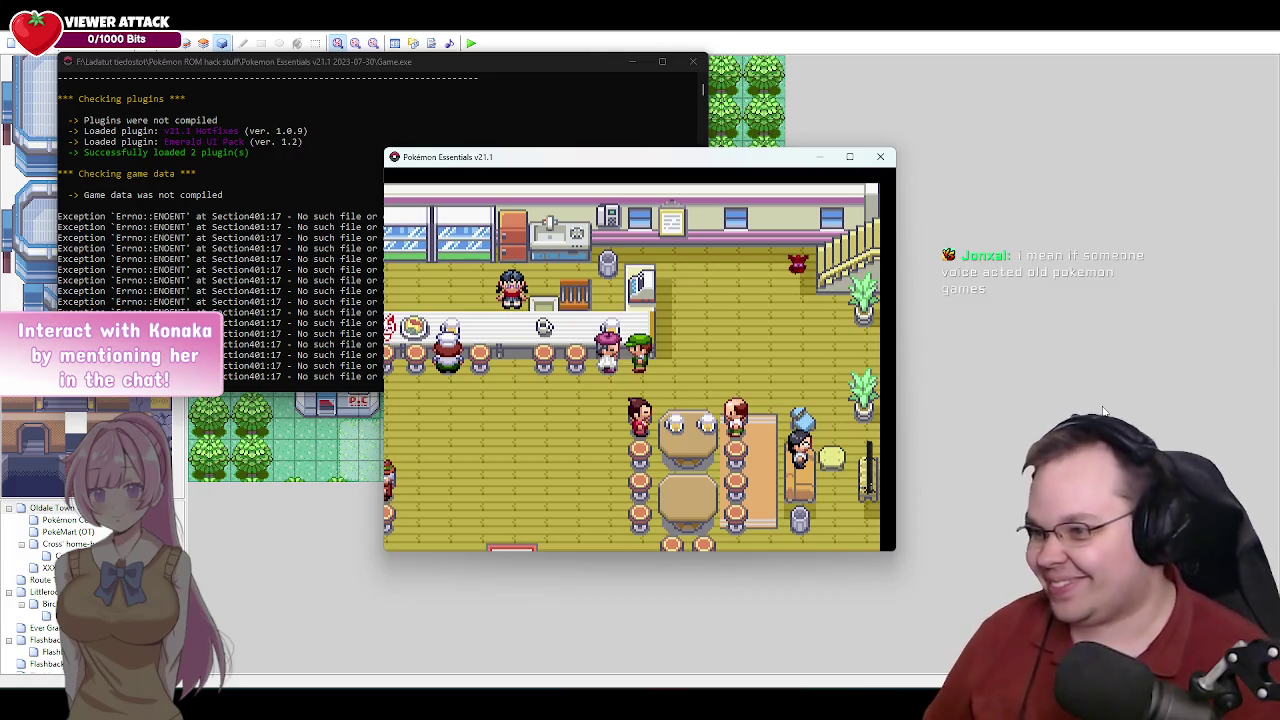
pyautogui.press('Down')
pyautogui.press('Left')
pyautogui.press('Left')
pyautogui.press('Left')
pyautogui.press('Left')
pyautogui.press('Left')
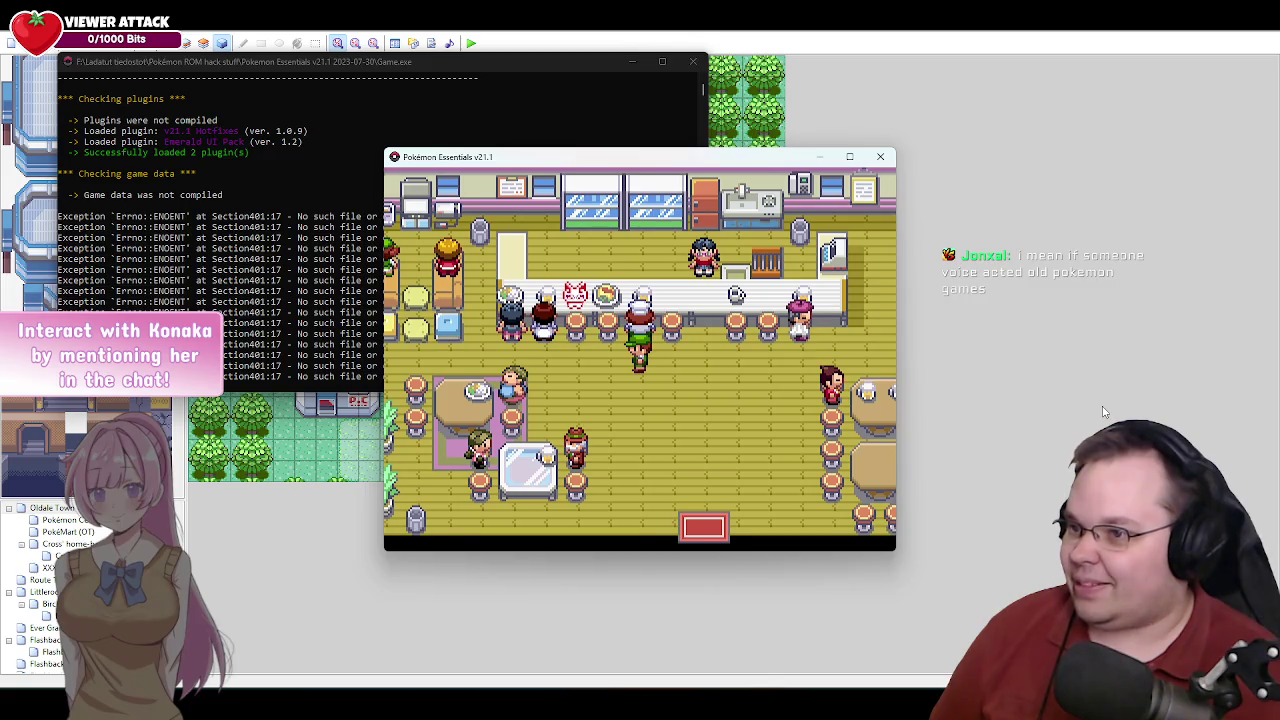
# Walk around the counter end and talk to the booth patron about the Taillow Hunt.
pyautogui.press('Left')
pyautogui.press('Left')
pyautogui.press('Left')
pyautogui.press('Left')
pyautogui.press('Up')
pyautogui.press('Up')
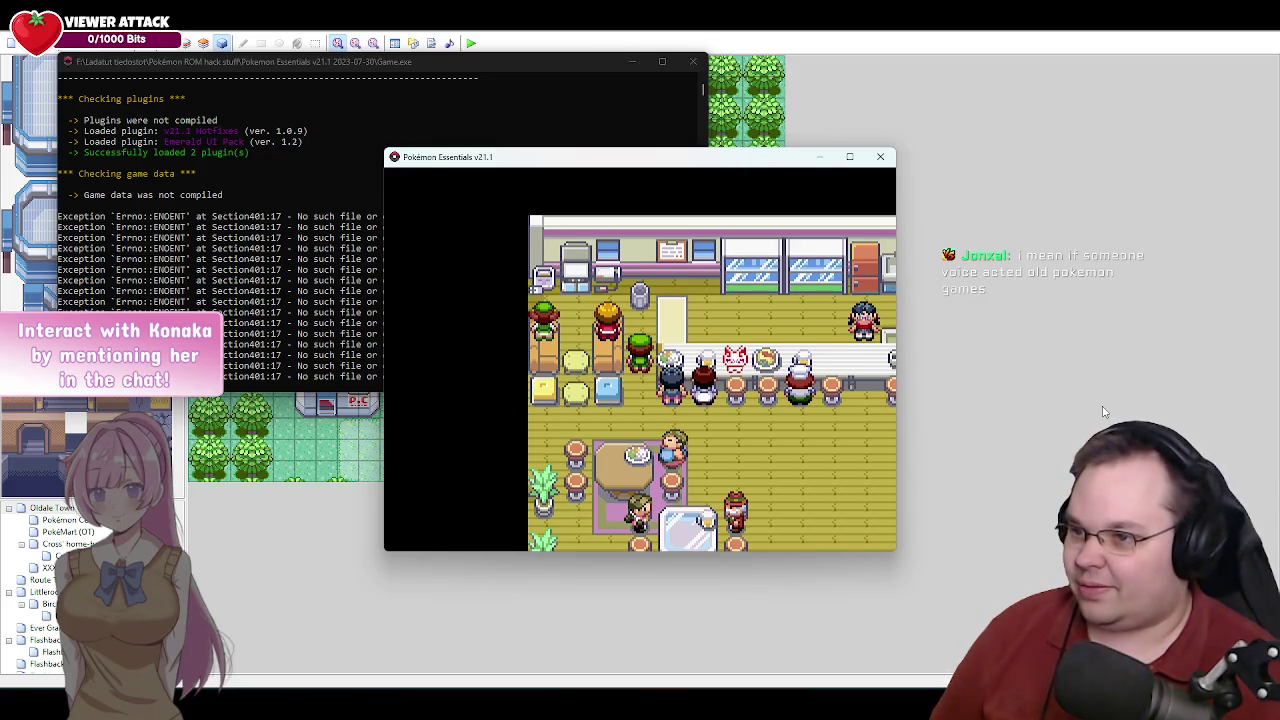
pyautogui.press('Up')
pyautogui.press('Left')
pyautogui.press('c')
pyautogui.press('Return')
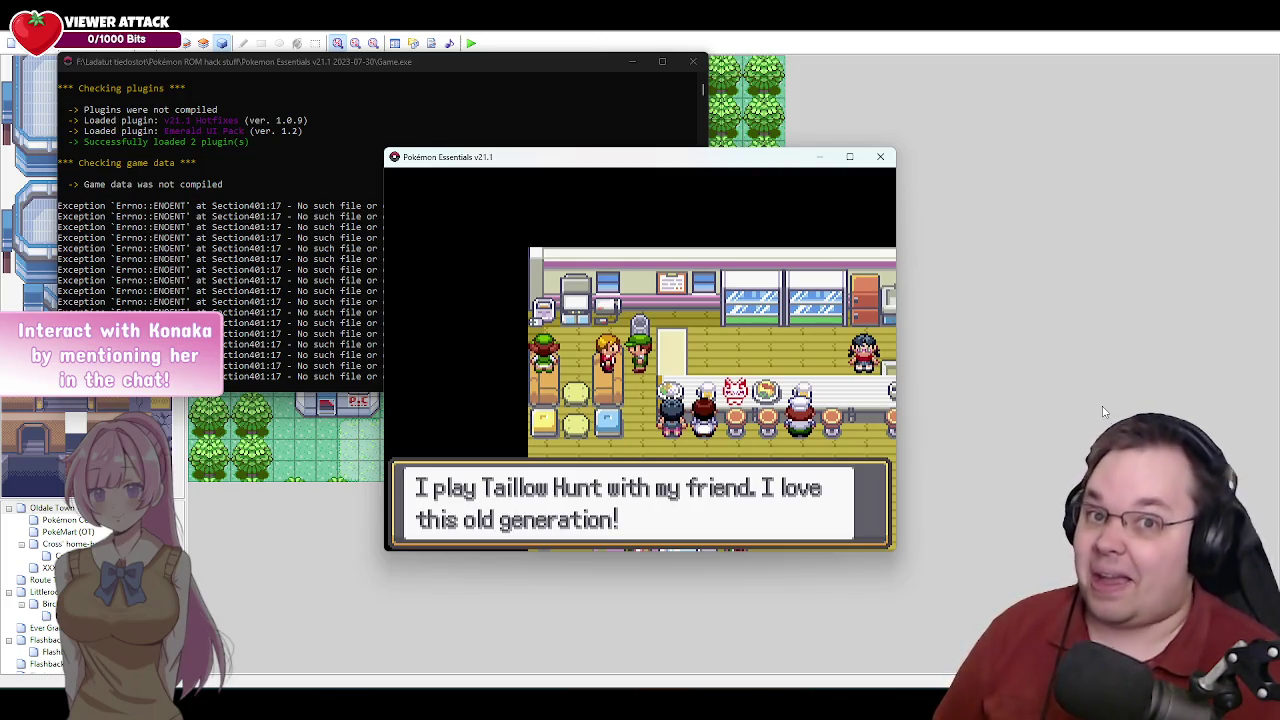
pyautogui.press('Return')
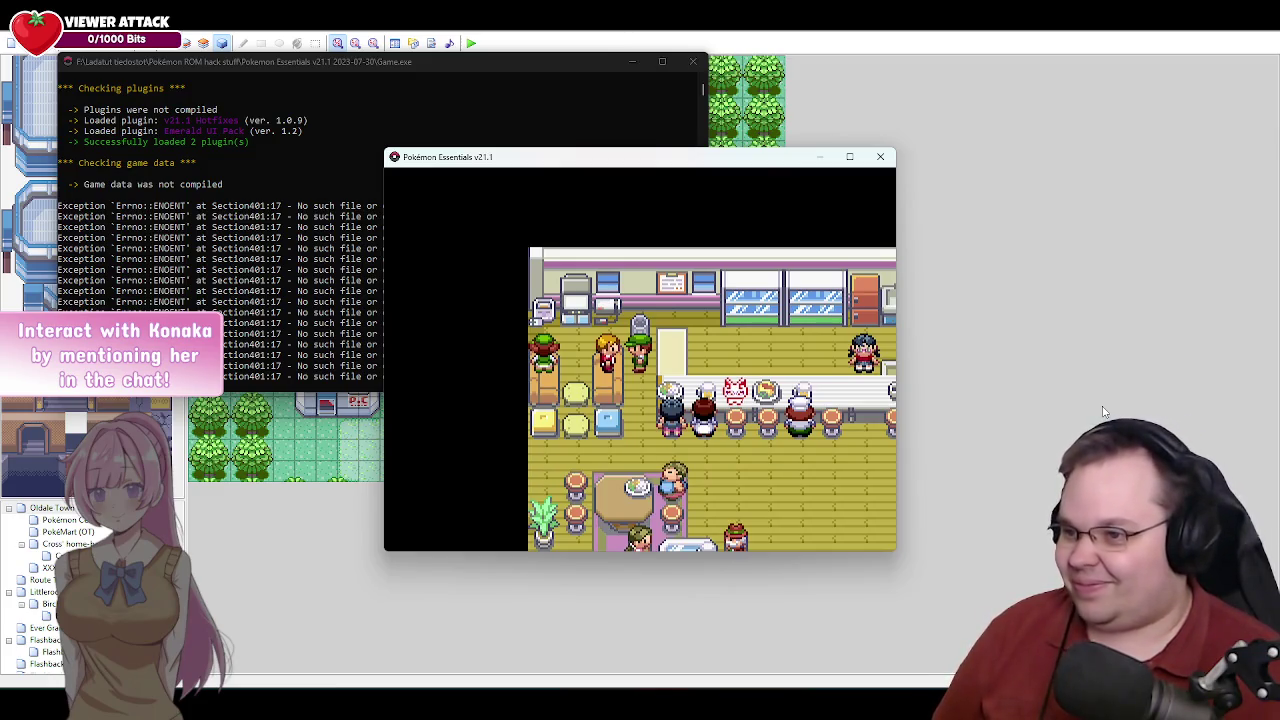
# Walk to the next patron and hear his complaint about the Zapper.
pyautogui.press('Down')
pyautogui.press('Left')
pyautogui.press('Right')
pyautogui.press('Up')
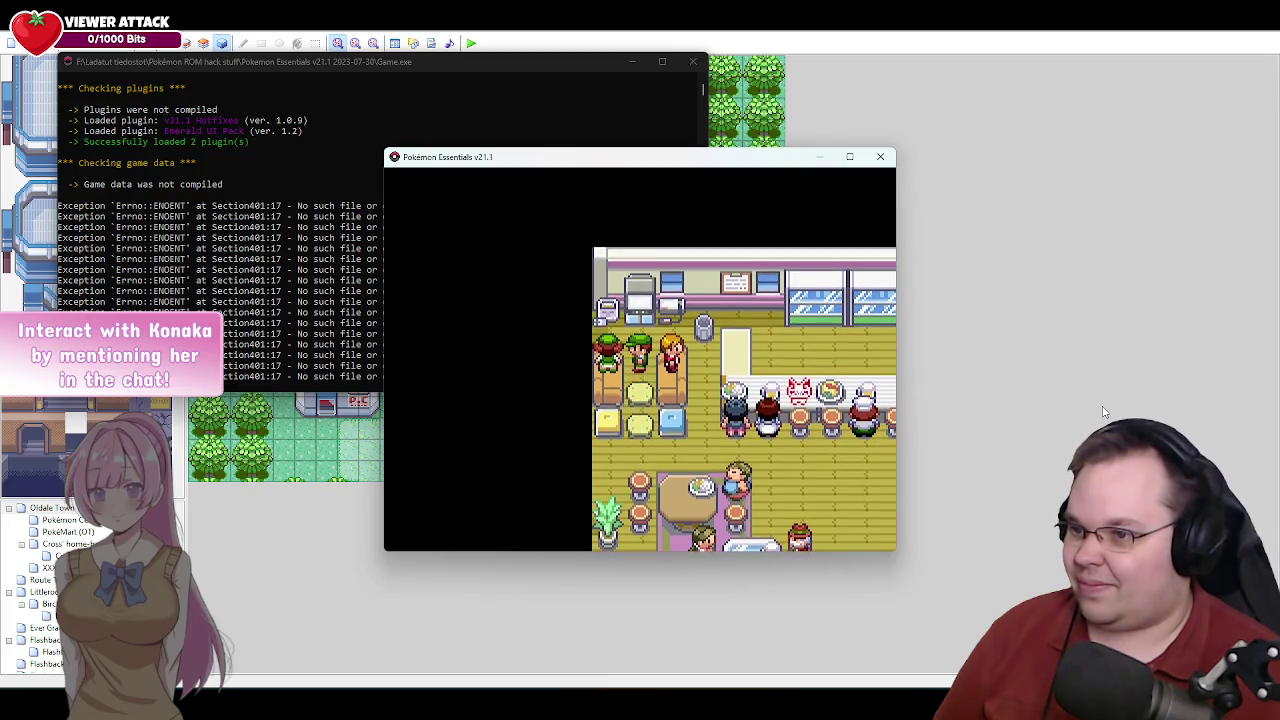
pyautogui.press('Return')
pyautogui.press('Return')
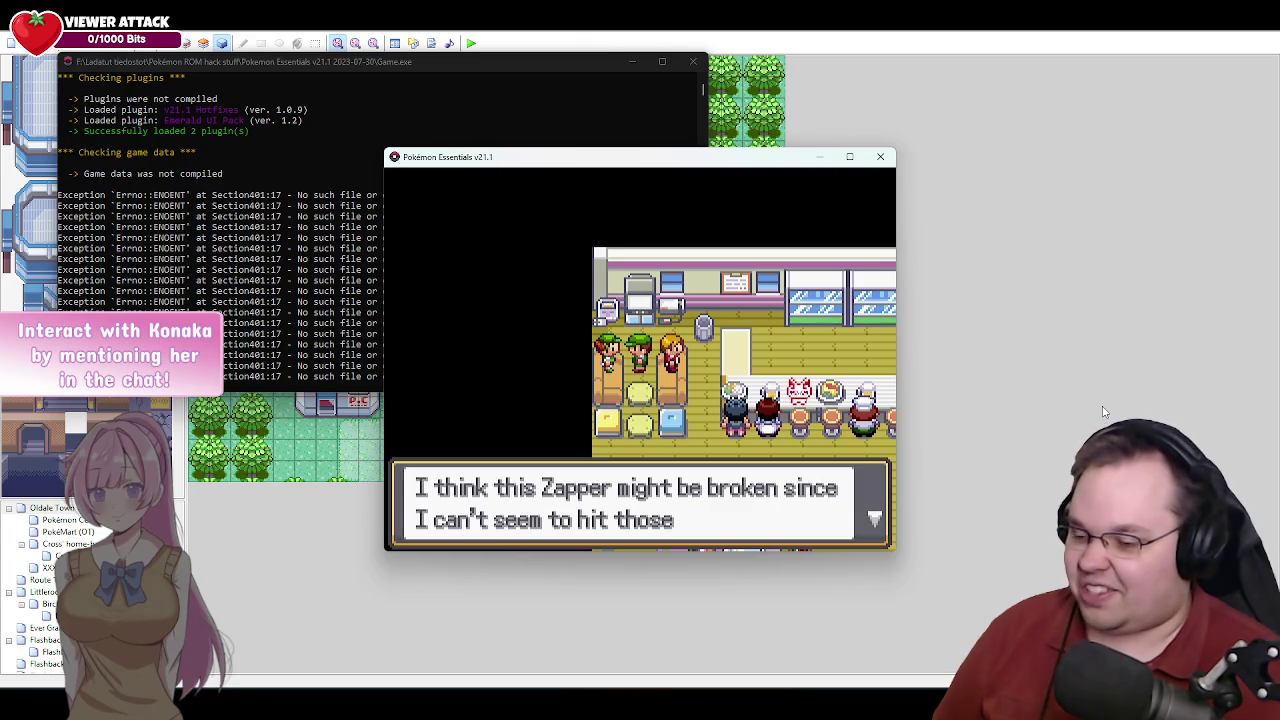
pyautogui.press('Return')
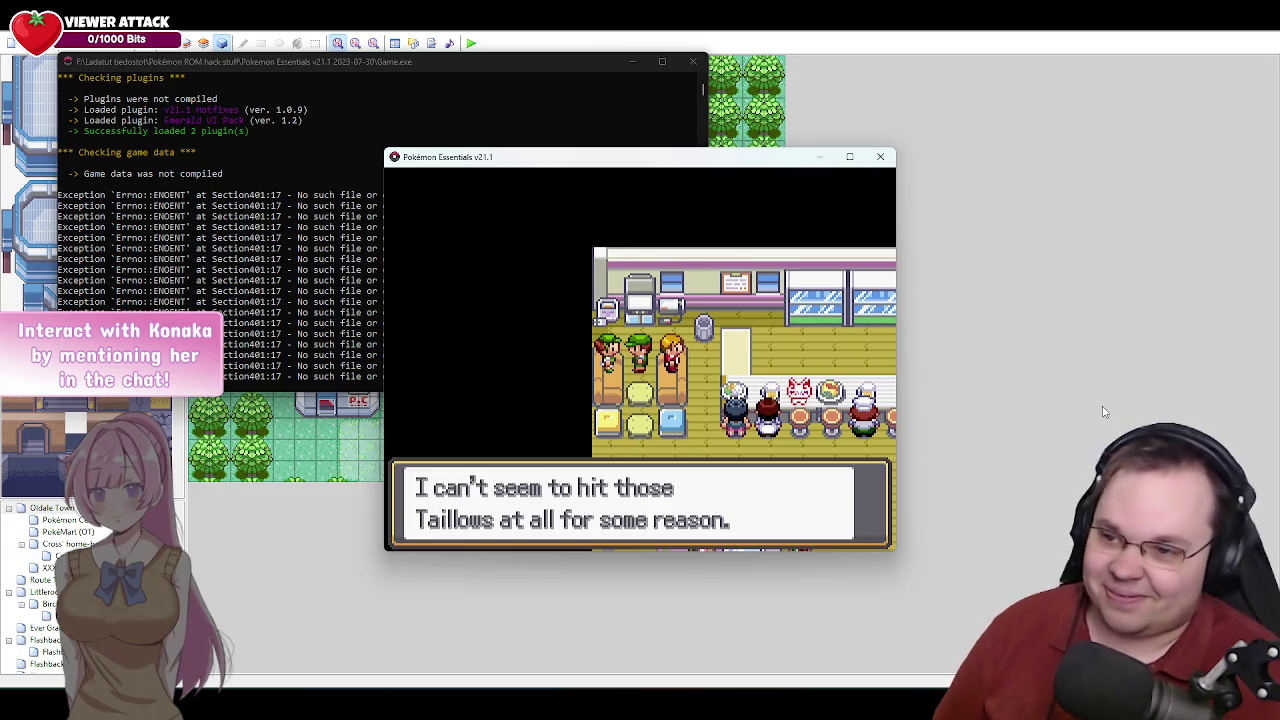
pyautogui.press('Return')
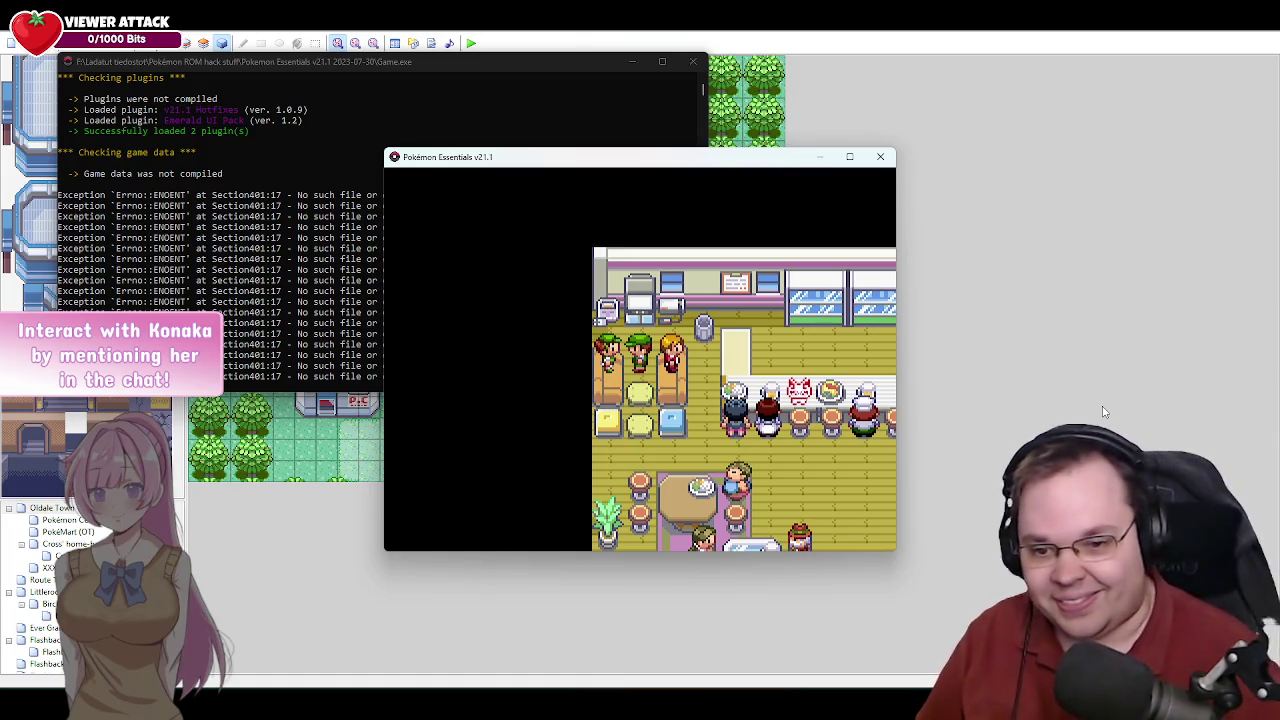
# Talk to the bartender, dismiss the resulting SyntaxError to end the playtest, and bring up the YouTube window.
pyautogui.press('Down')
pyautogui.press('Down')
pyautogui.press('Down')
pyautogui.press('Right')
pyautogui.press('Right')
pyautogui.press('Right')
pyautogui.press('Right')
pyautogui.press('Right')
pyautogui.press('Right')
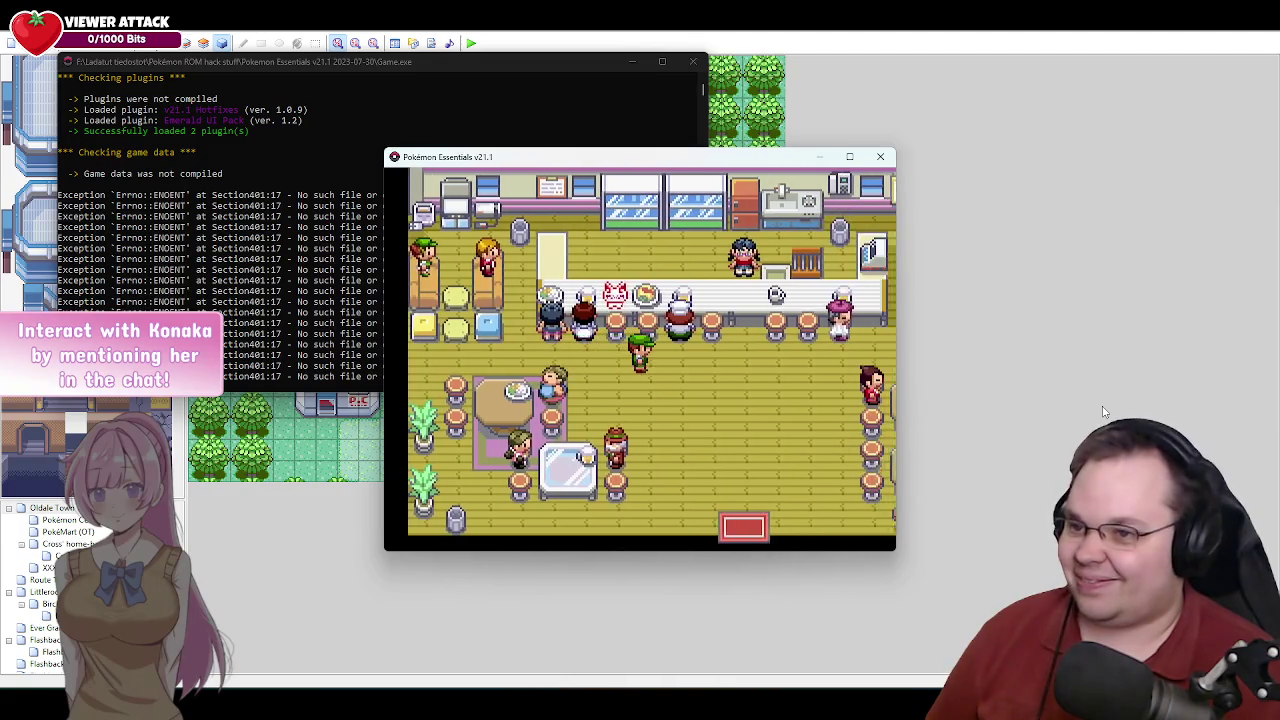
pyautogui.press('Up')
pyautogui.press('Return')
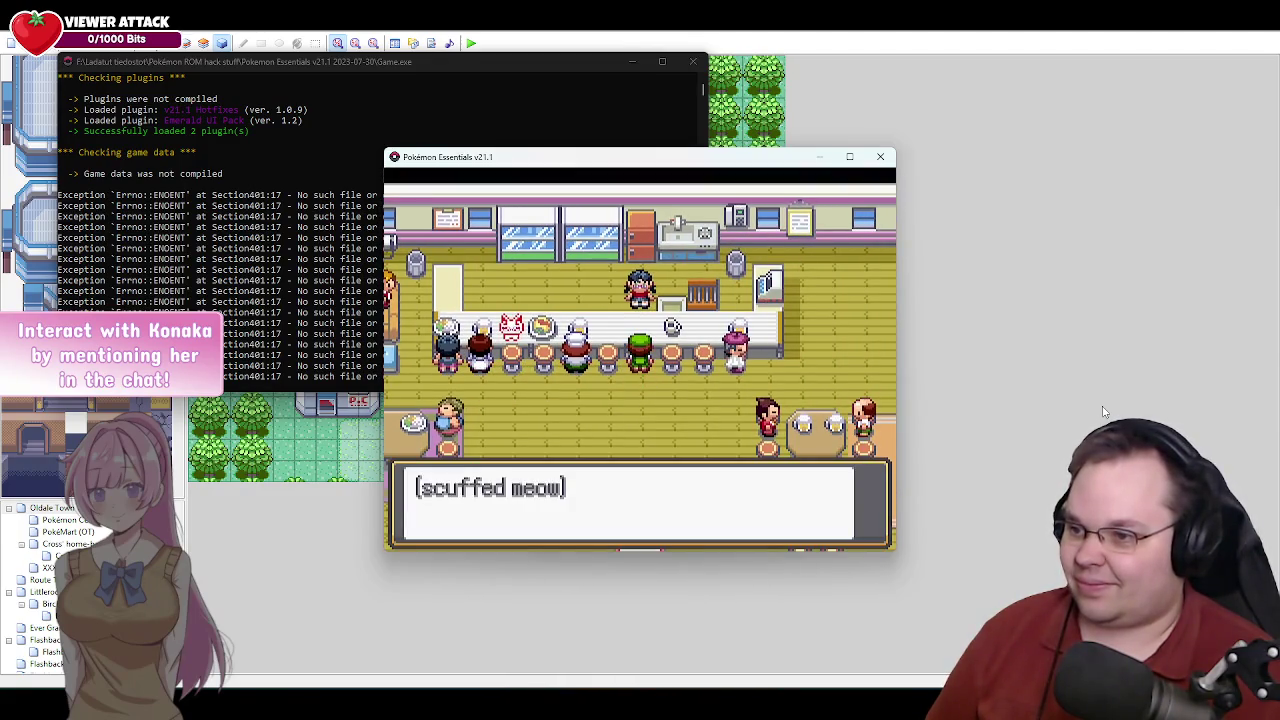
pyautogui.press('Return')
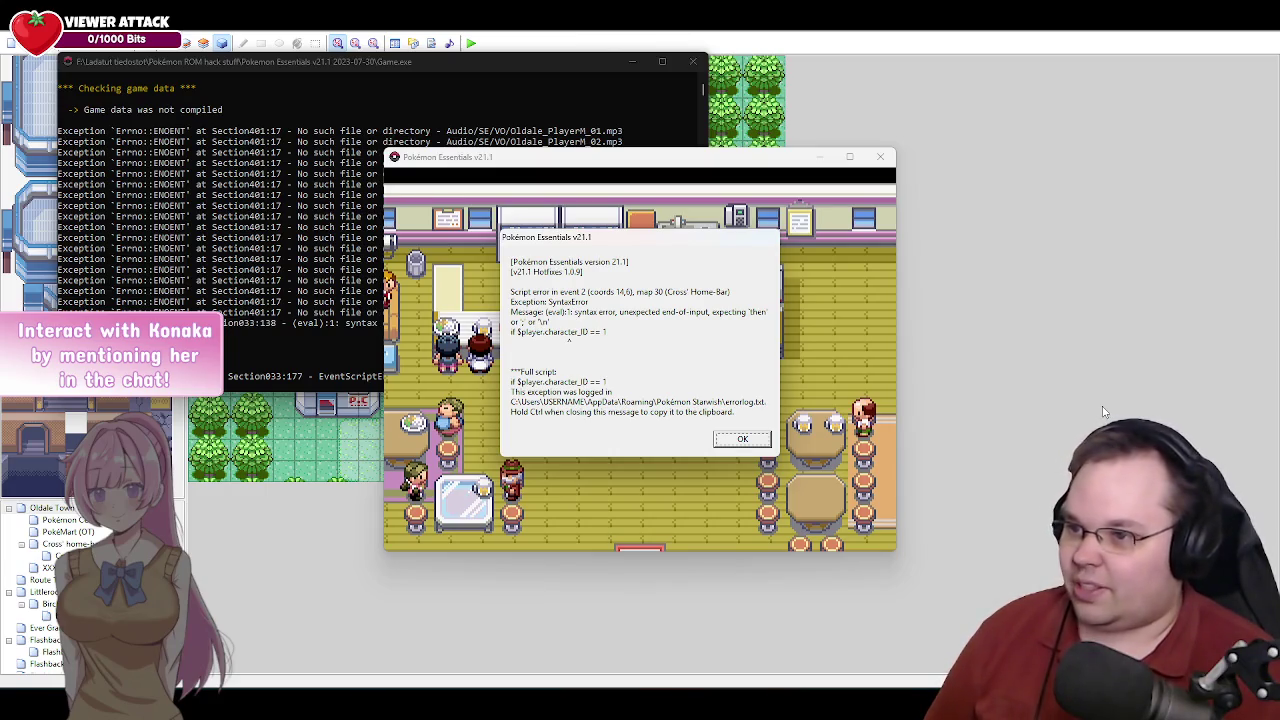
pyautogui.click(742, 439)
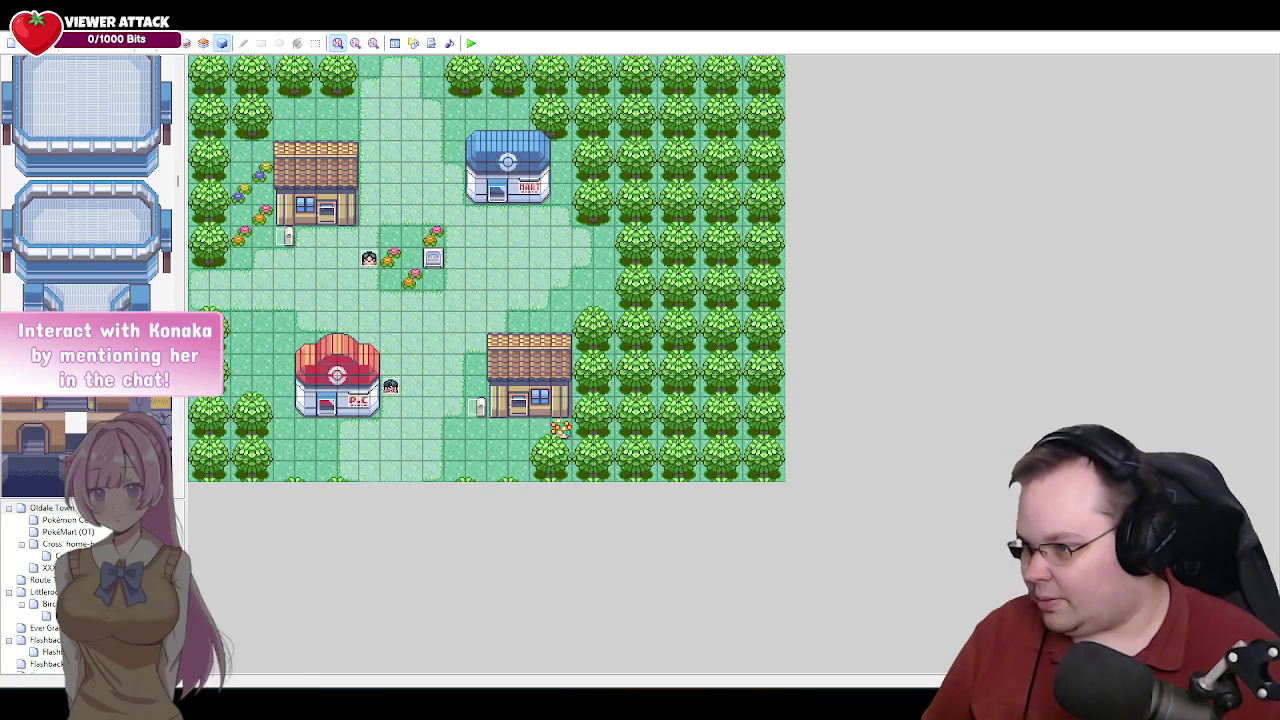
pyautogui.click(245, 600)
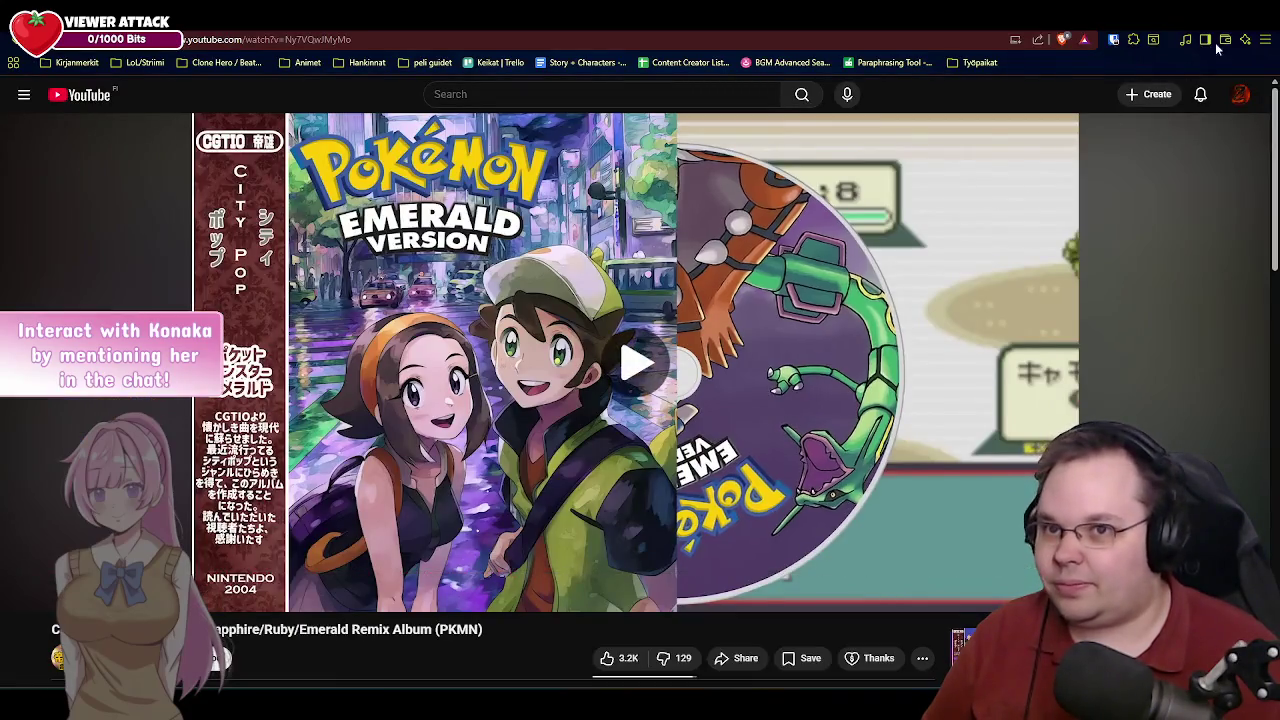
# Return to RPG Maker XP, open the Cross' Home-Bar map, and edit the bartender event.
pyautogui.click(305, 592)
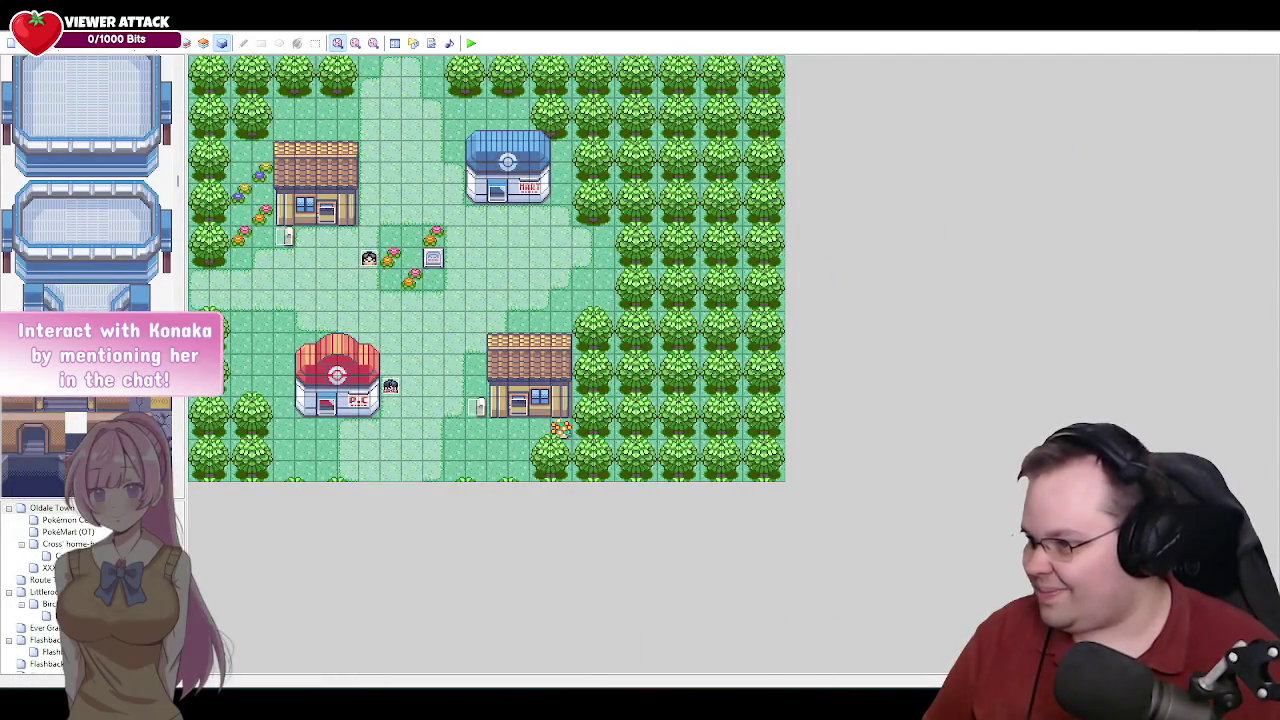
pyautogui.click(65, 544)
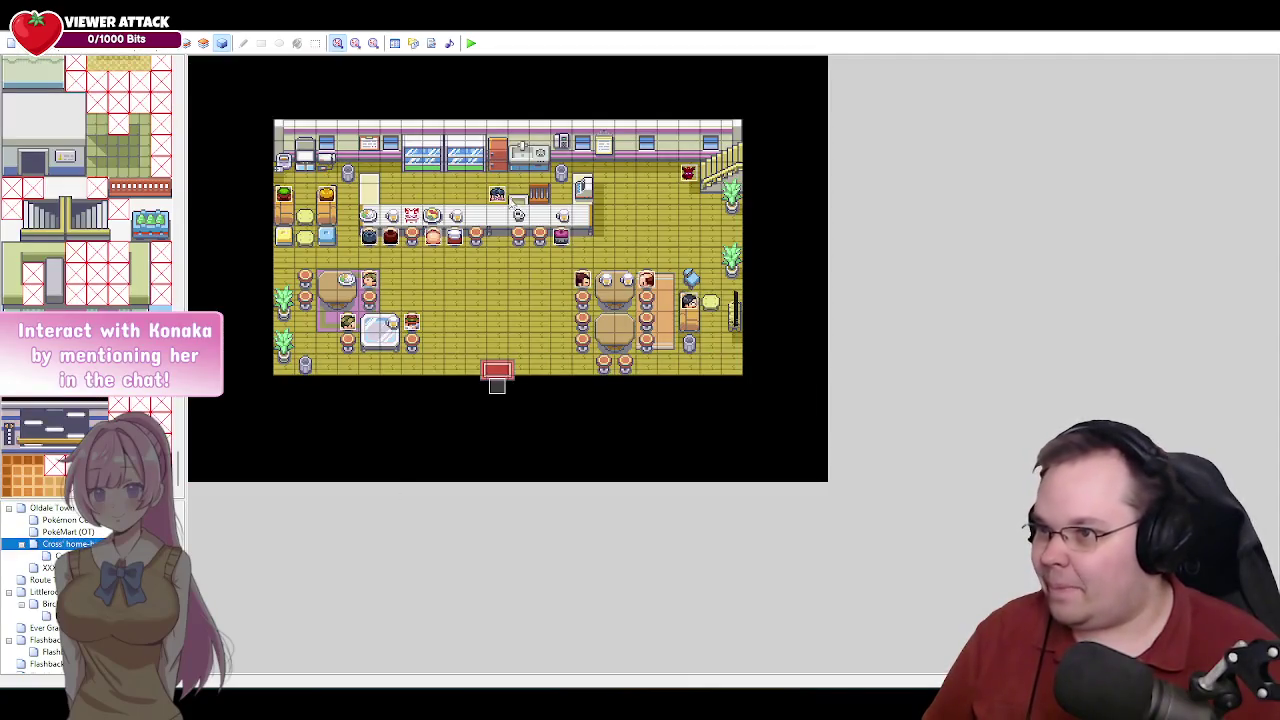
pyautogui.rightClick(486, 186)
pyautogui.click(545, 200)
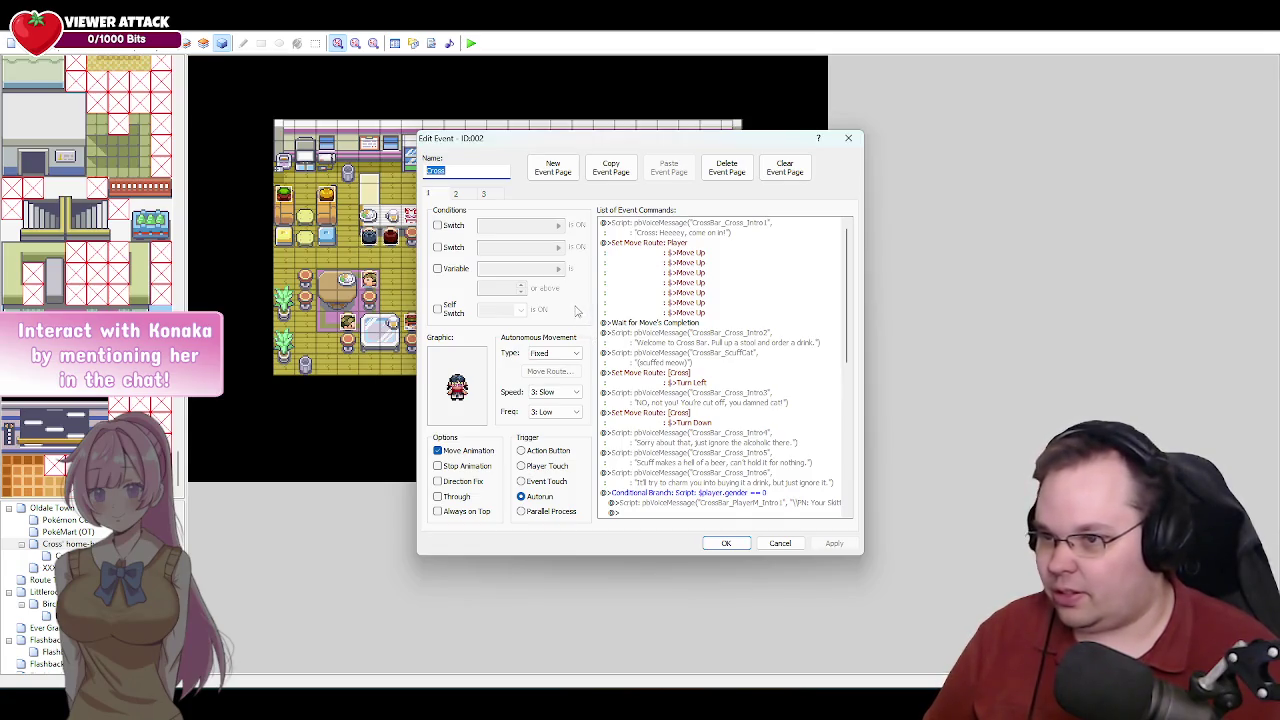
# On page 3, rewrite the Conditional Branch script to $player.gender == 0.
pyautogui.click(490, 196)
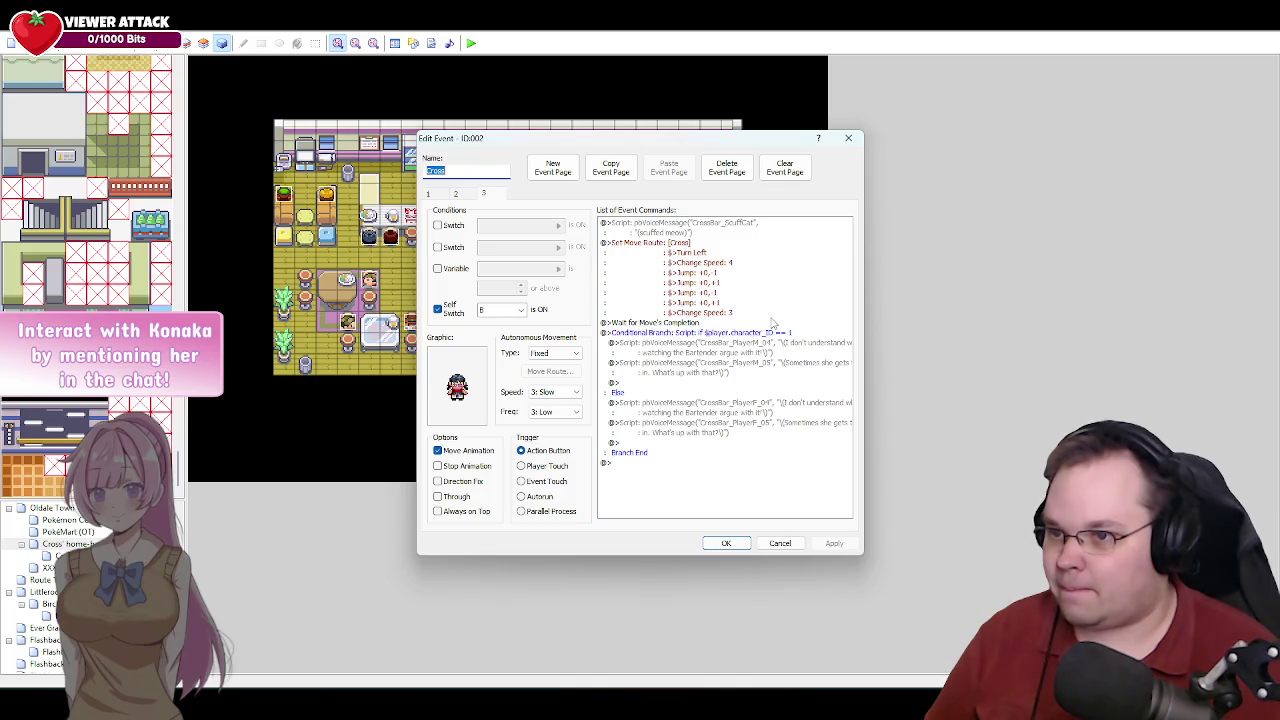
pyautogui.rightClick(699, 335)
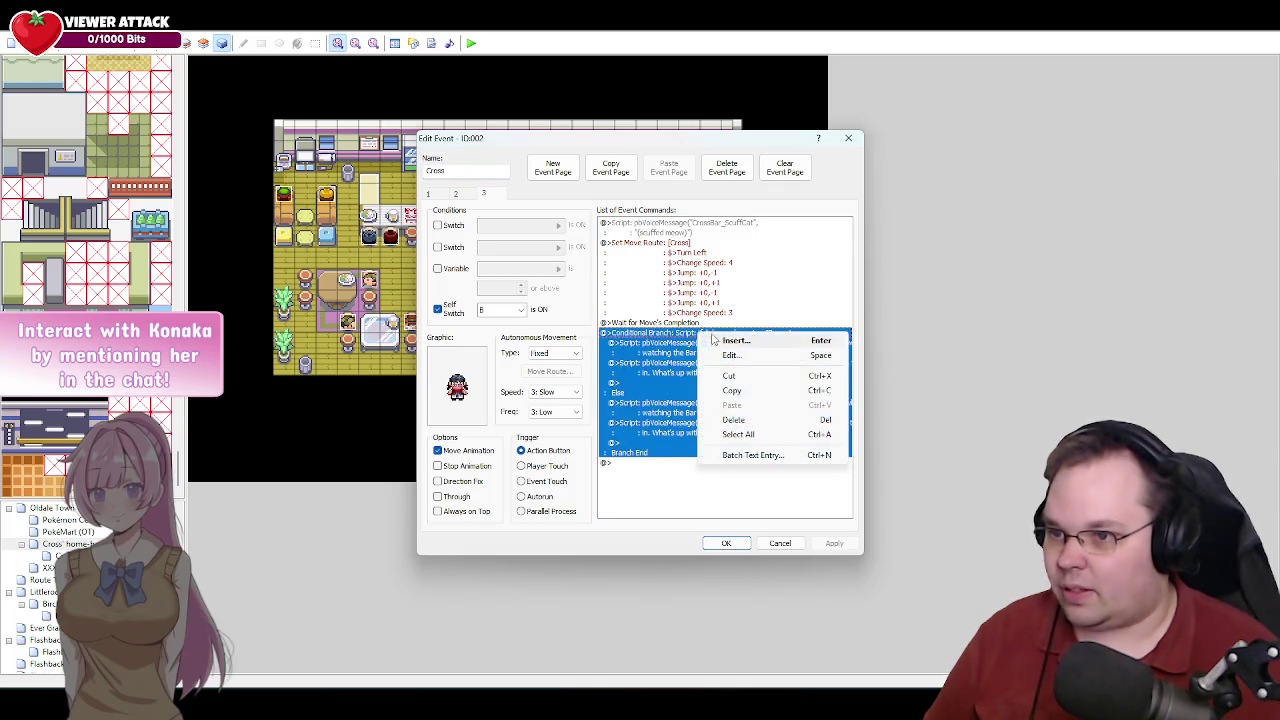
pyautogui.click(722, 353)
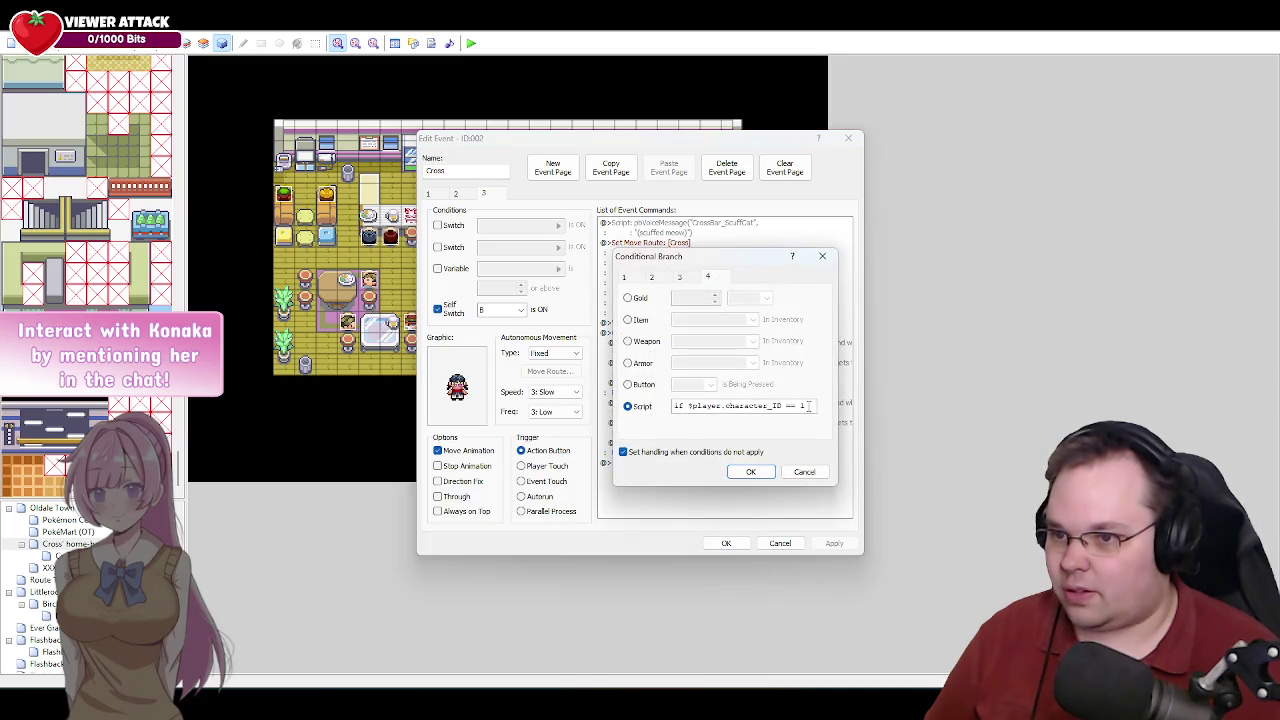
pyautogui.press('BackSpace')
pyautogui.write('0')
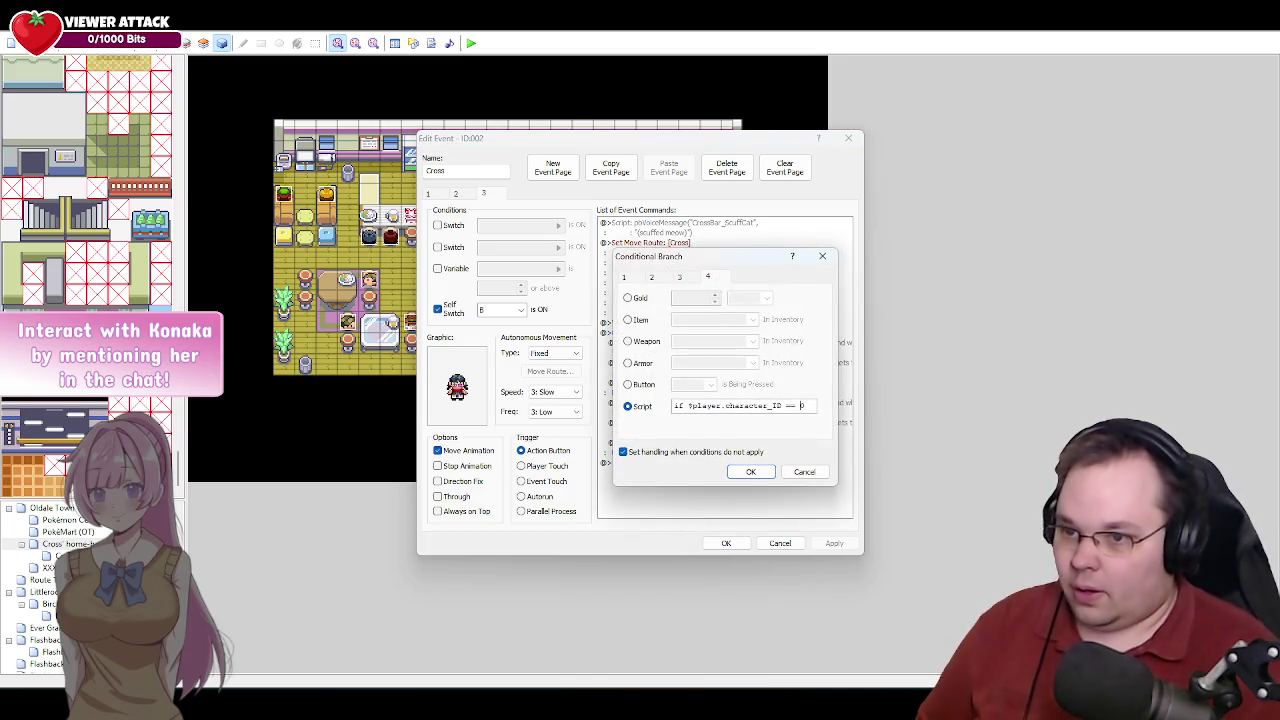
pyautogui.press('BackSpace')
pyautogui.press('BackSpace')
pyautogui.press('BackSpace')
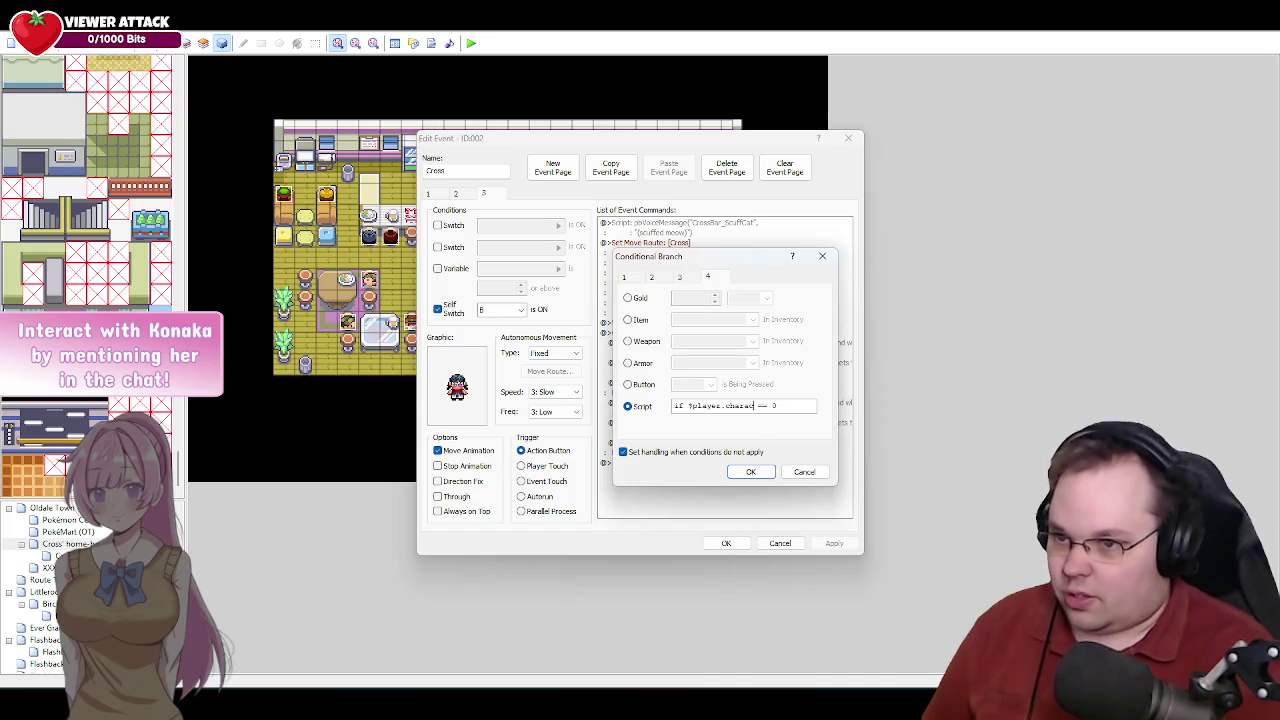
pyautogui.press('BackSpace')
pyautogui.press('BackSpace')
pyautogui.press('BackSpace')
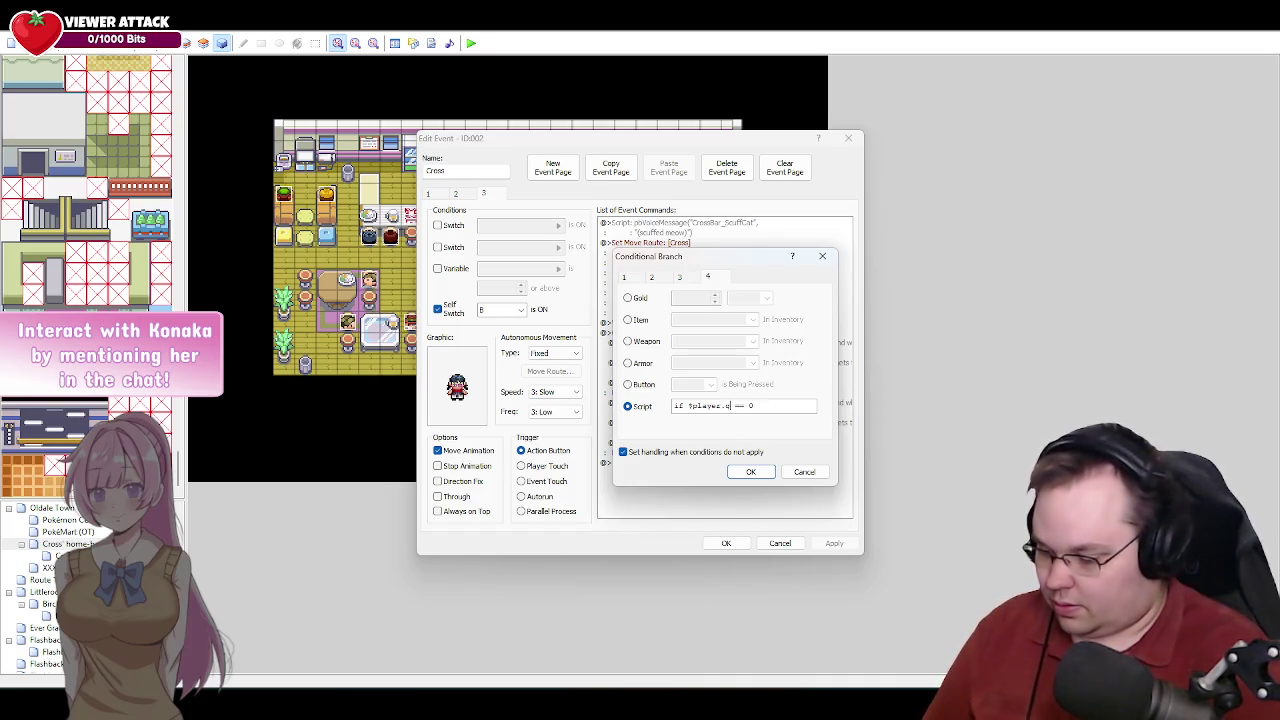
pyautogui.write('ender')
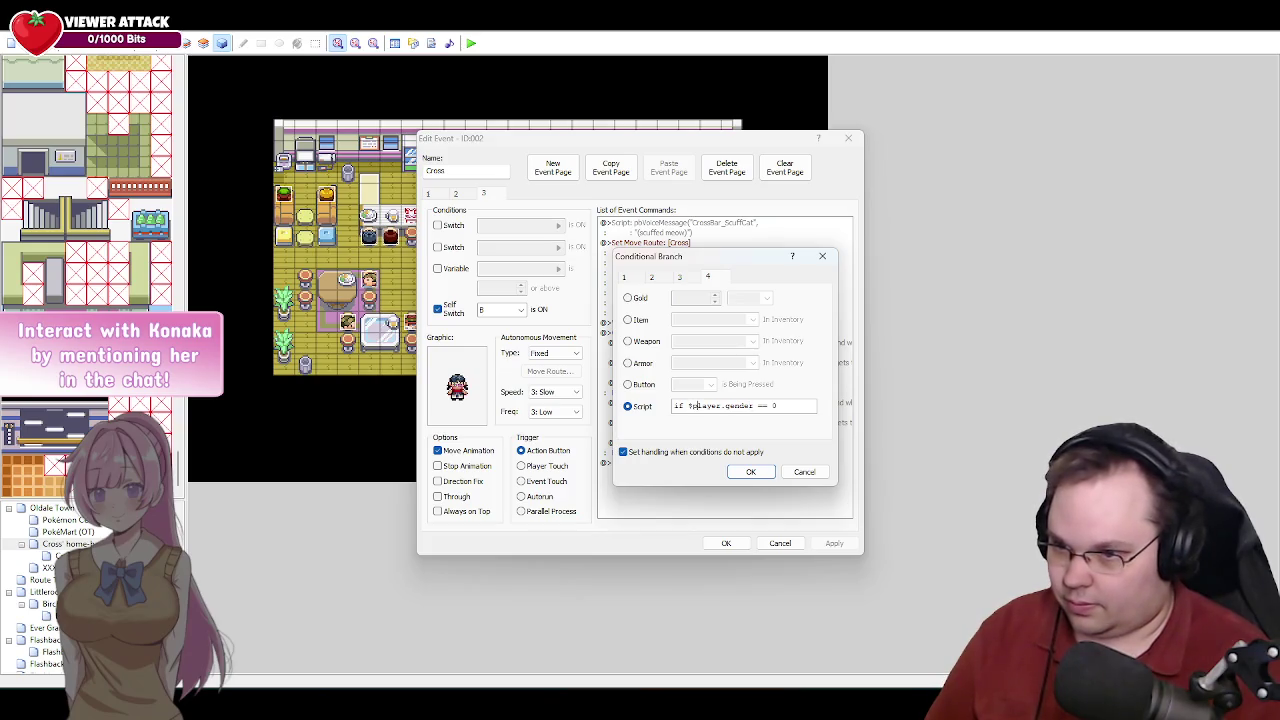
pyautogui.press('BackSpace')
pyautogui.press('BackSpace')
pyautogui.press('BackSpace')
pyautogui.press('Return')
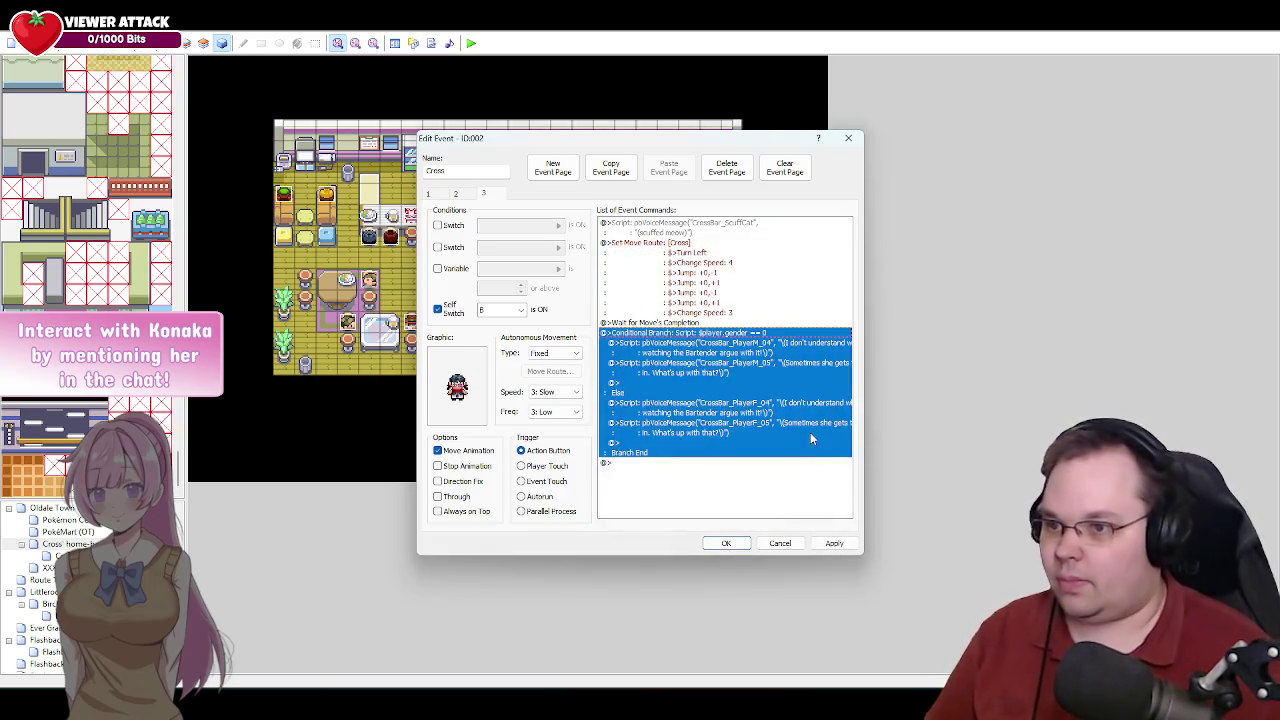
# Apply the event changes and look back over pages 2 and 1.
pyautogui.click(834, 543)
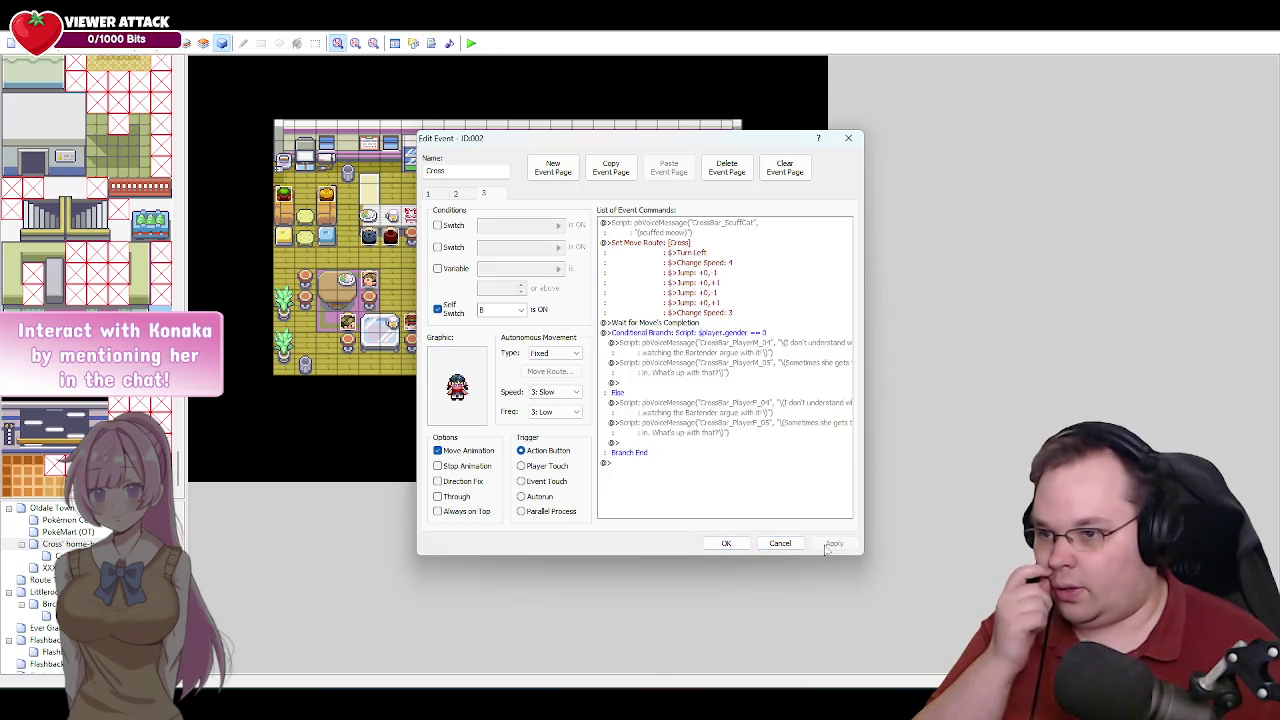
pyautogui.click(464, 197)
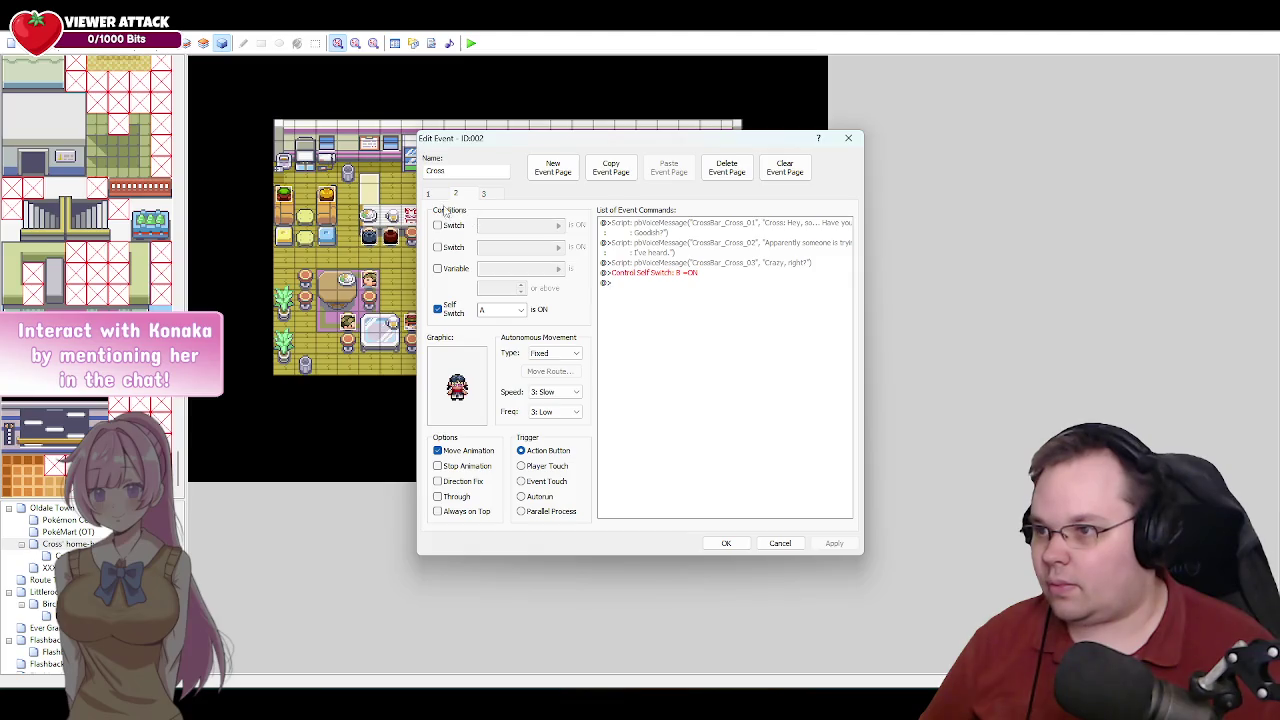
pyautogui.click(435, 197)
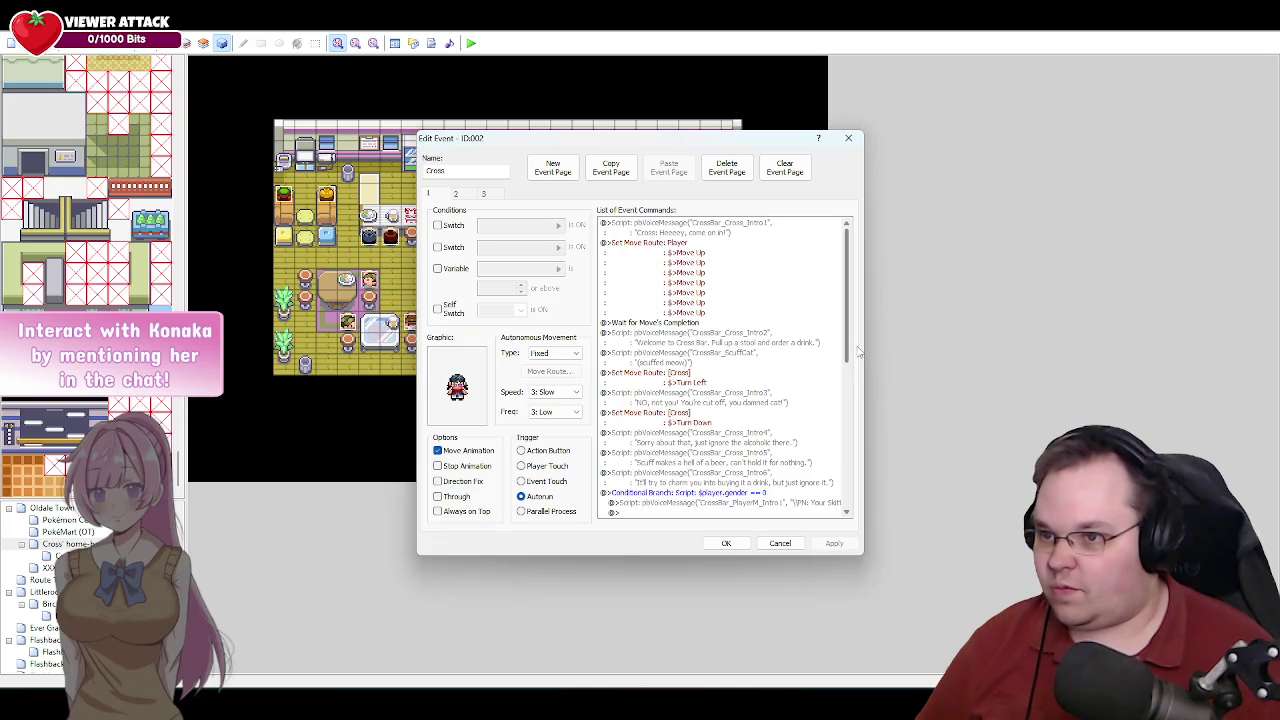
# Scroll through page 1's command list, then close the event editor with OK.
pyautogui.moveTo(851, 350); pyautogui.dragTo(840, 505)
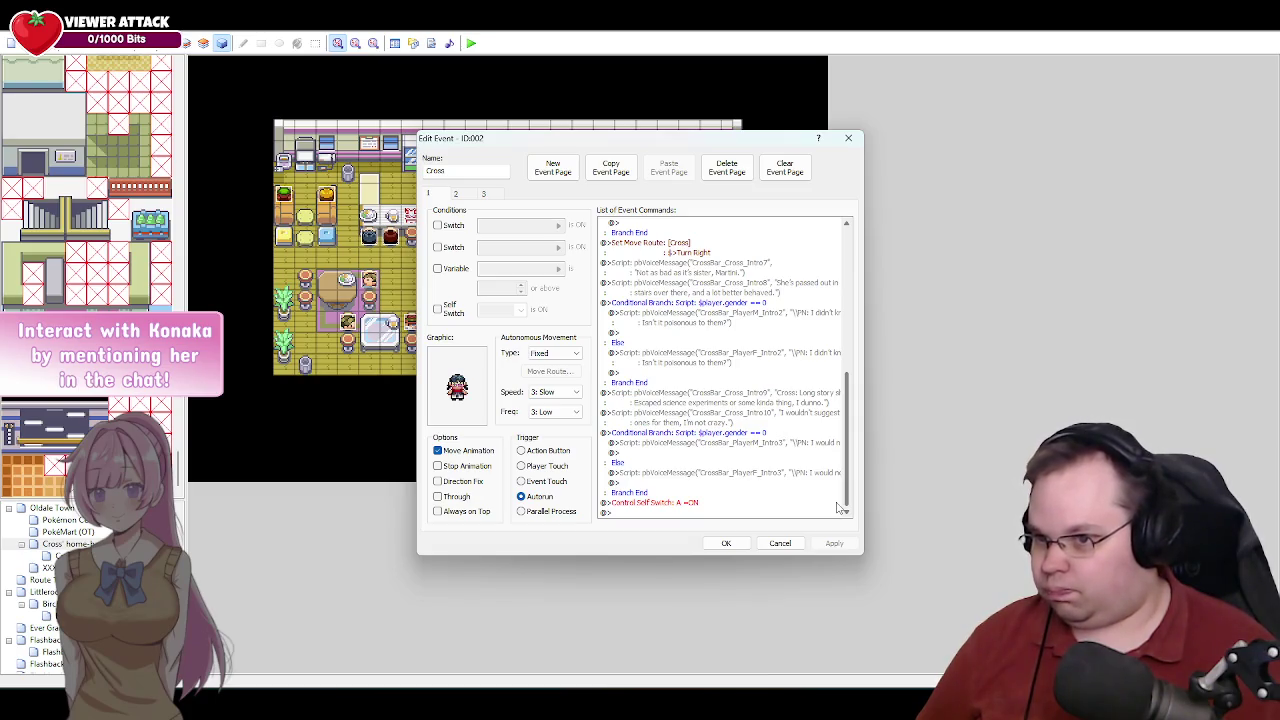
pyautogui.scroll(15, 838, 508)
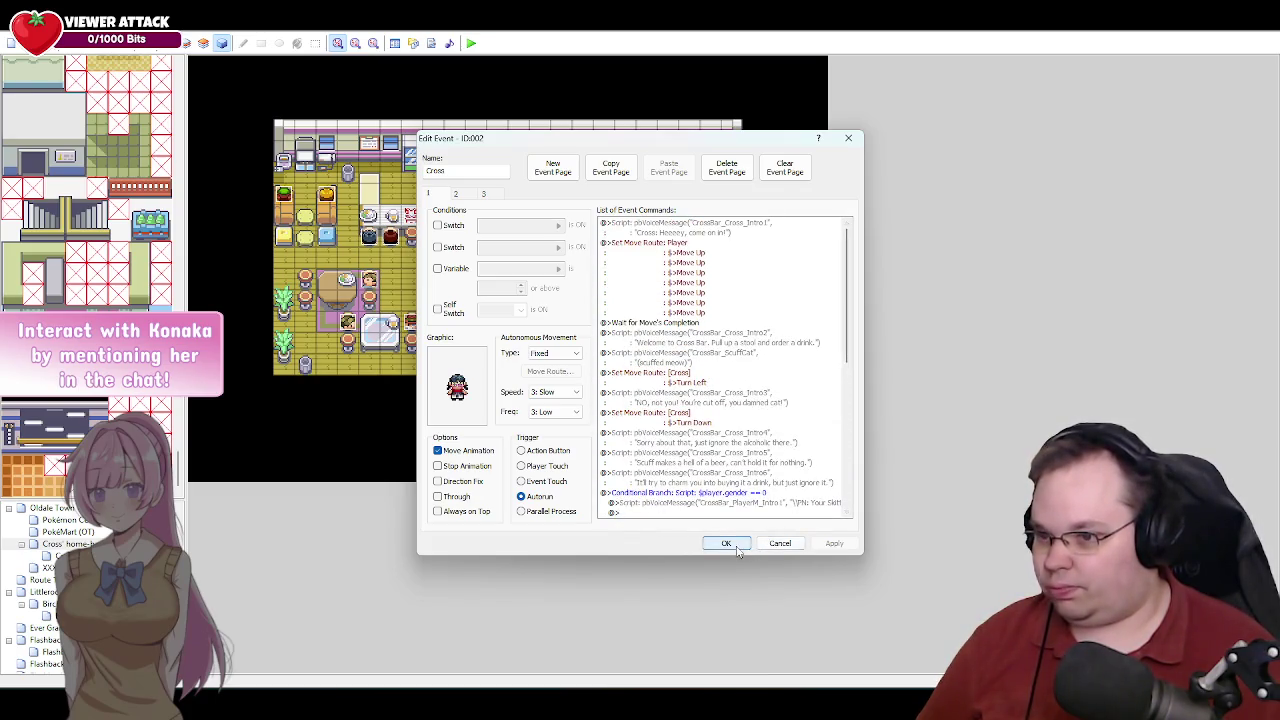
pyautogui.click(727, 543)
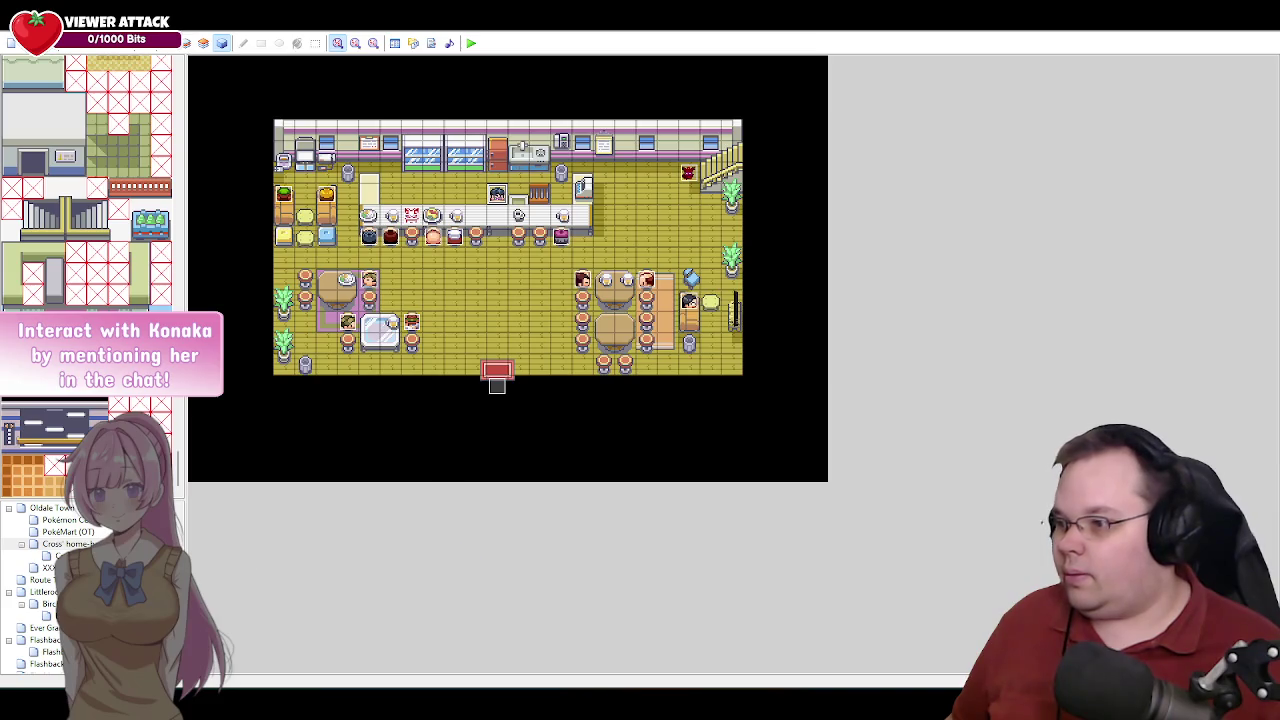
# Open the Pokémon Center map, then minimize everything to show the Windows desktop.
pyautogui.click(45, 616)
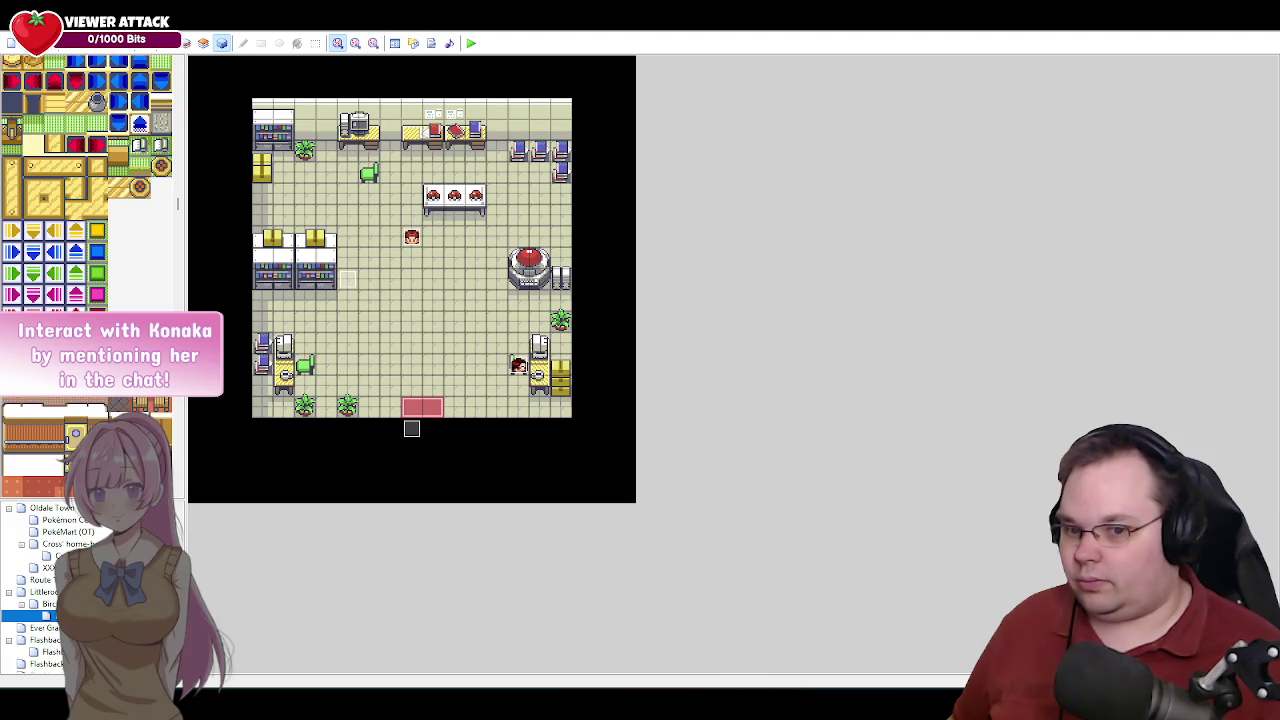
pyautogui.press('super+d')
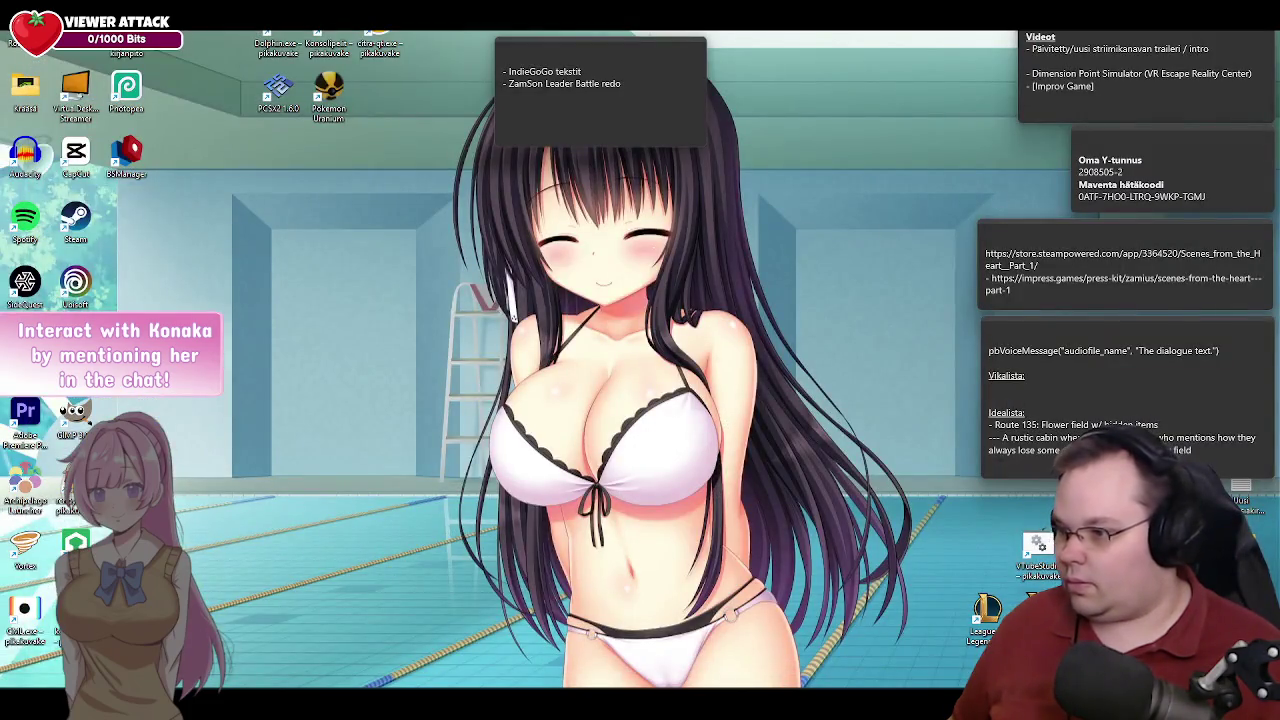
# Restore the browser from the taskbar to the Pokémon Emerald remix album on YouTube.
pyautogui.click(245, 630)
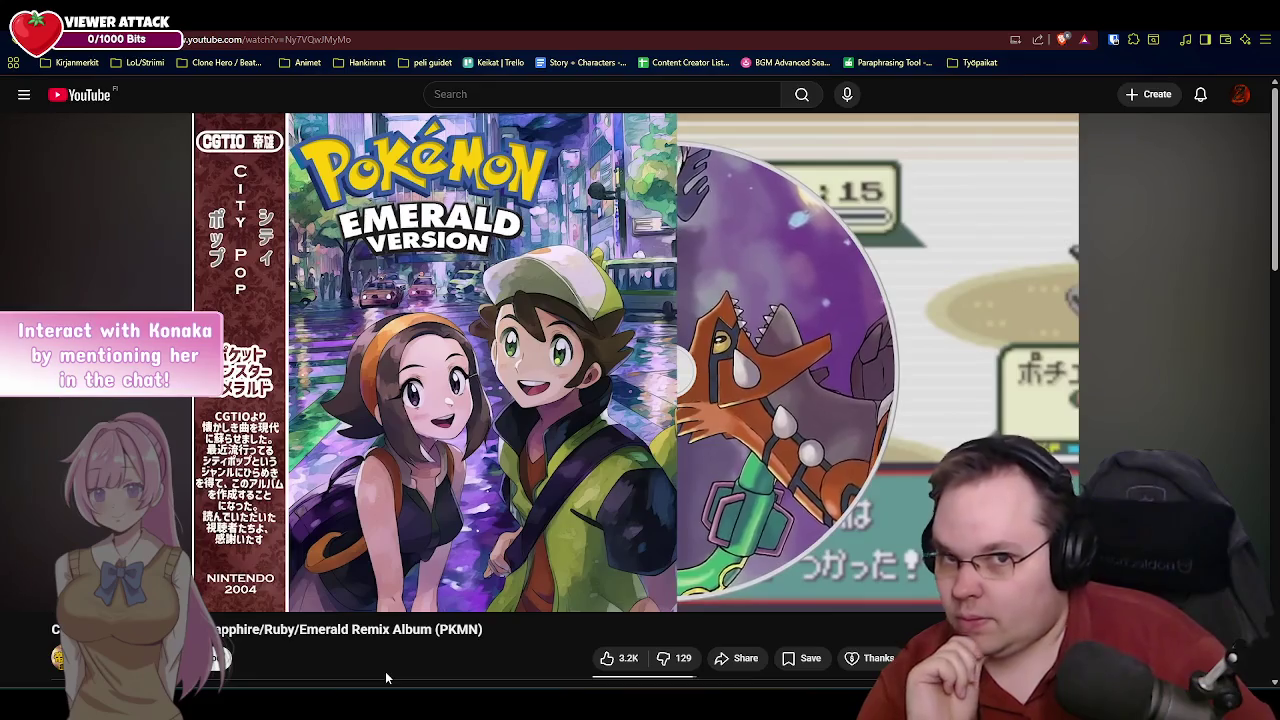
pyautogui.moveTo(647, 432)
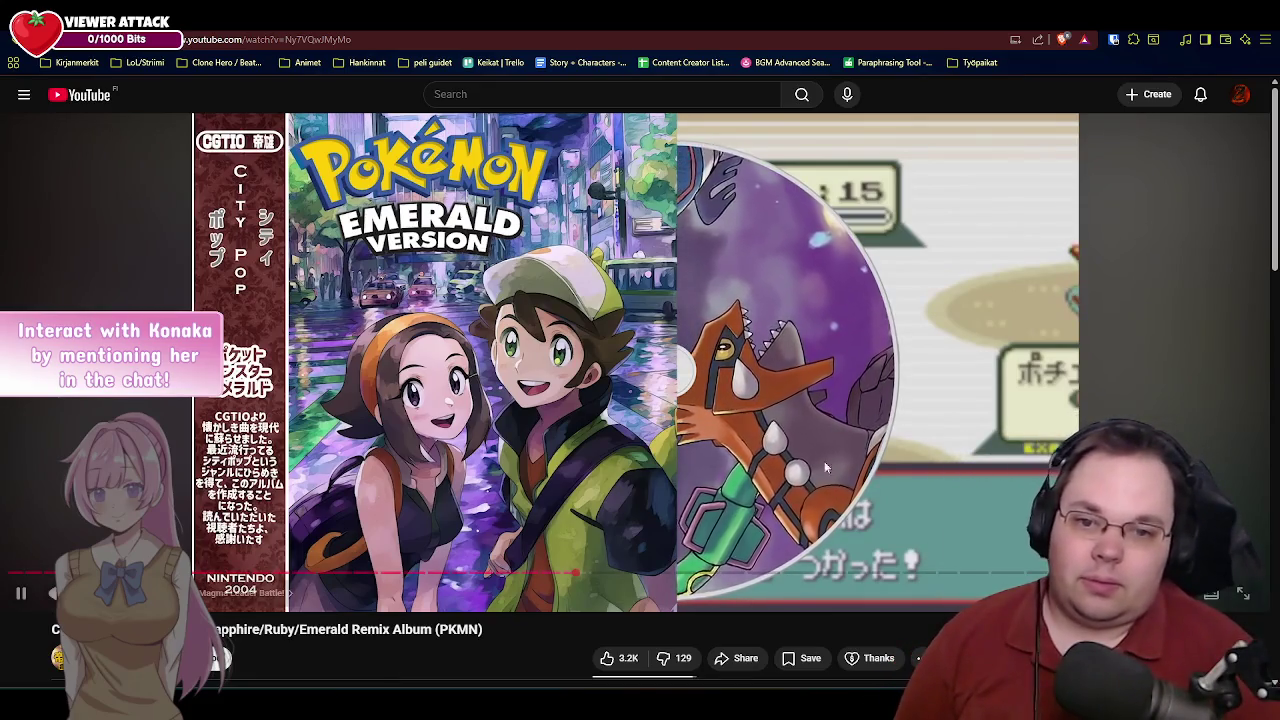